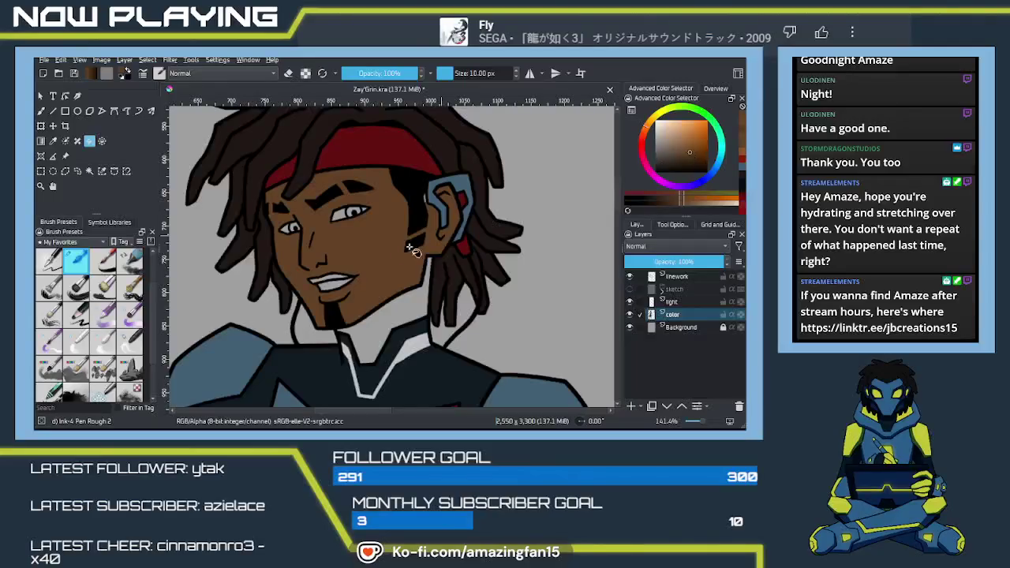
- Flood-fill the raised hand, then the clenched fist, with brown on the color layer
key("b")
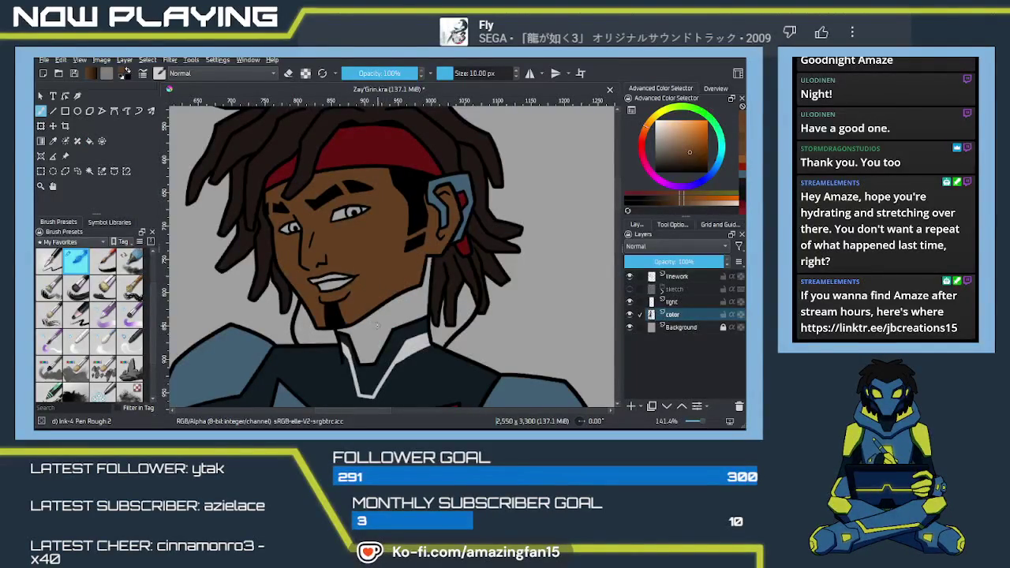
key("f")
left_click_drag(363, 363, 430, 304)
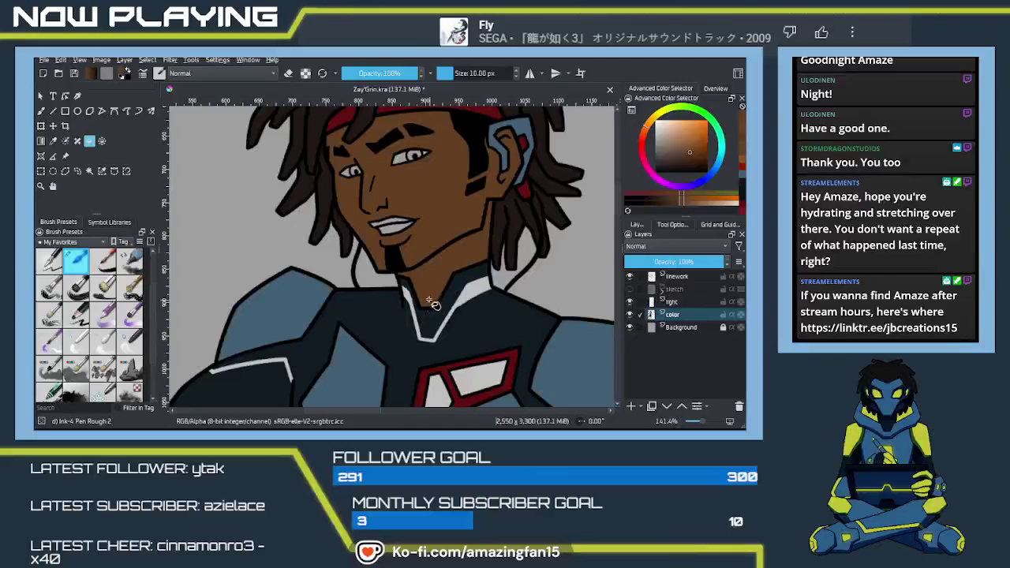
key("b")
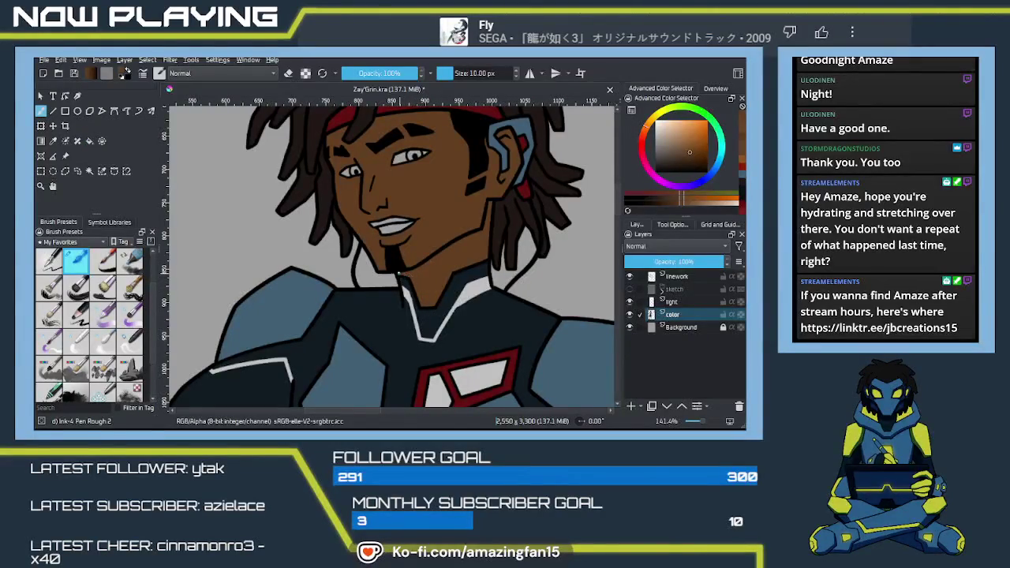
left_click_drag(439, 316, 366, 325)
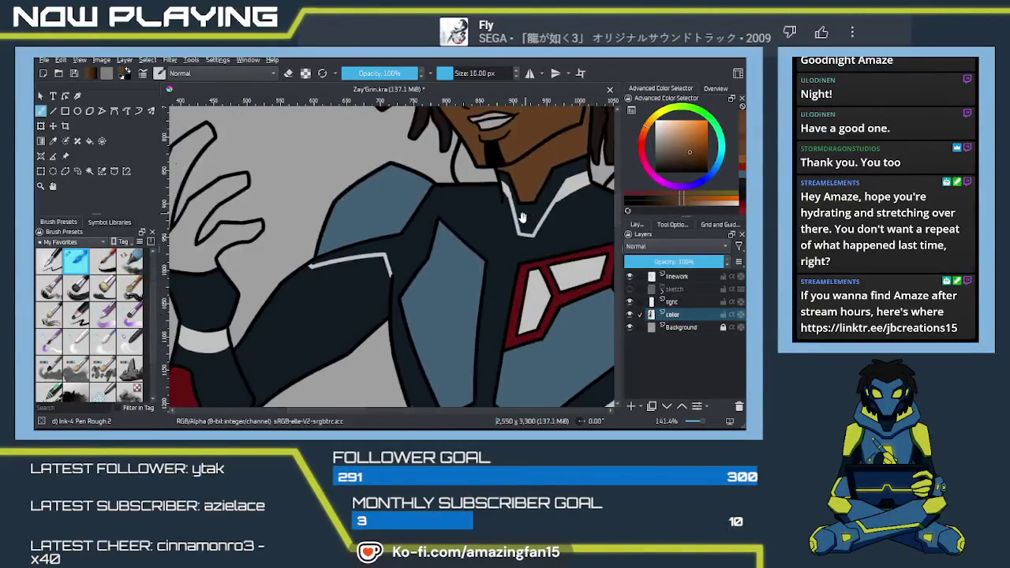
key("f")
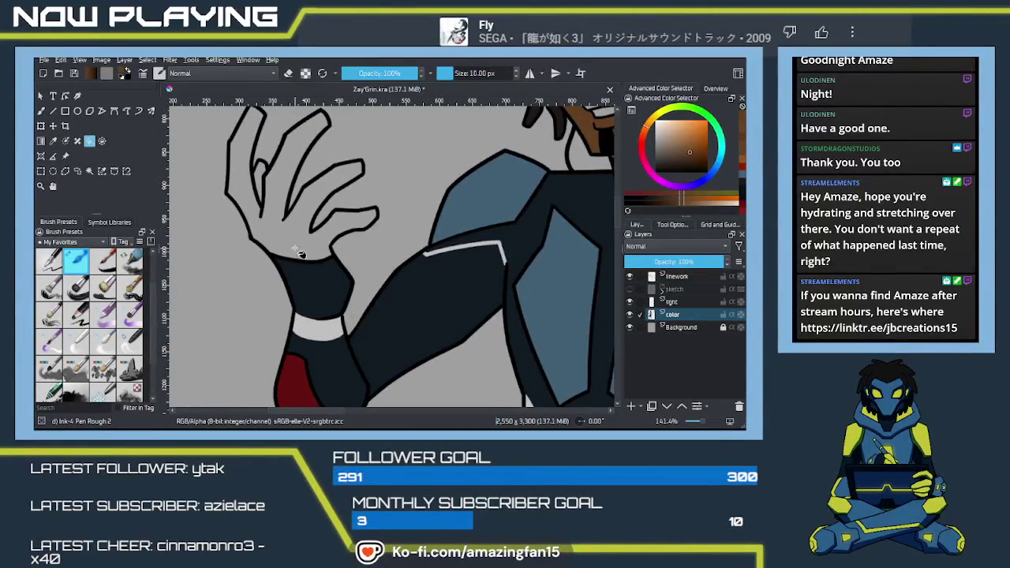
left_click(289, 238)
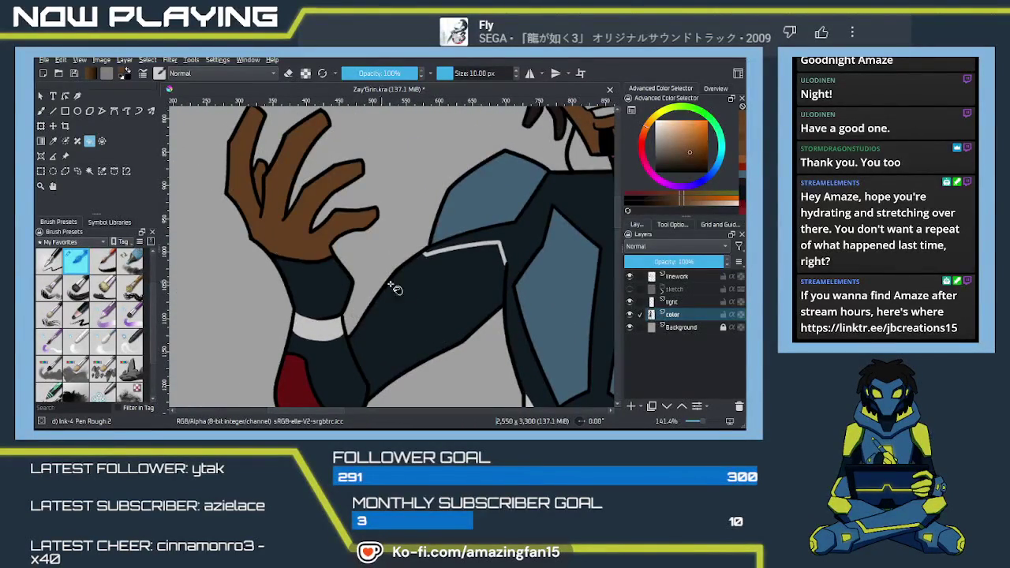
mouse_move(394, 289)
left_mouse_down()
mouse_move(399, 259)
mouse_move(336, 210)
mouse_move(534, 168)
mouse_move(523, 312)
mouse_move(409, 302)
left_mouse_up()
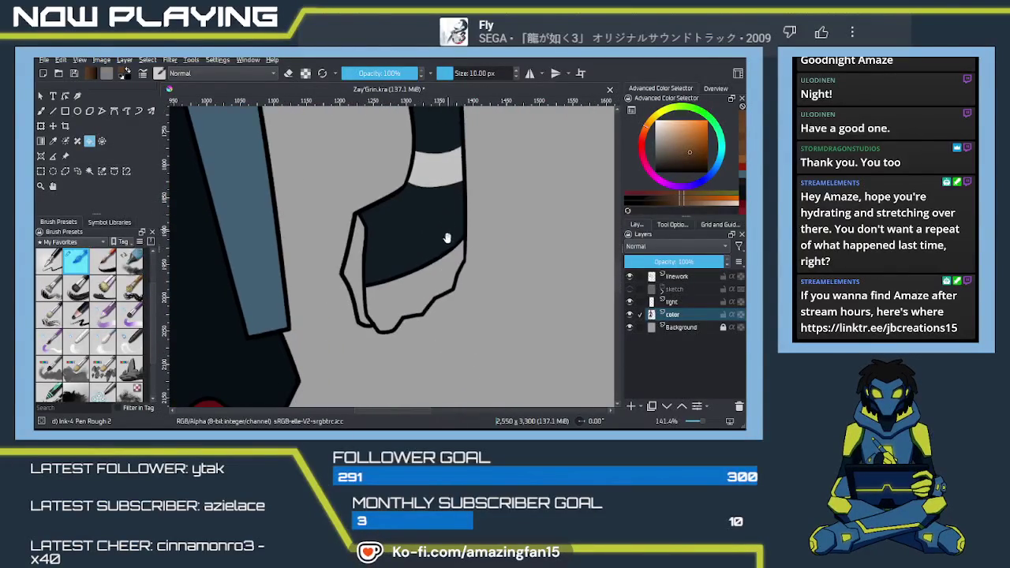
left_click(406, 301)
mouse_move(387, 199)
left_mouse_down()
mouse_move(453, 318)
mouse_move(315, 245)
mouse_move(451, 316)
mouse_move(437, 293)
mouse_move(418, 295)
mouse_move(444, 295)
left_mouse_up()
- Sample the belt's dark red and keep the color layer active
key("p")
left_click(416, 300)
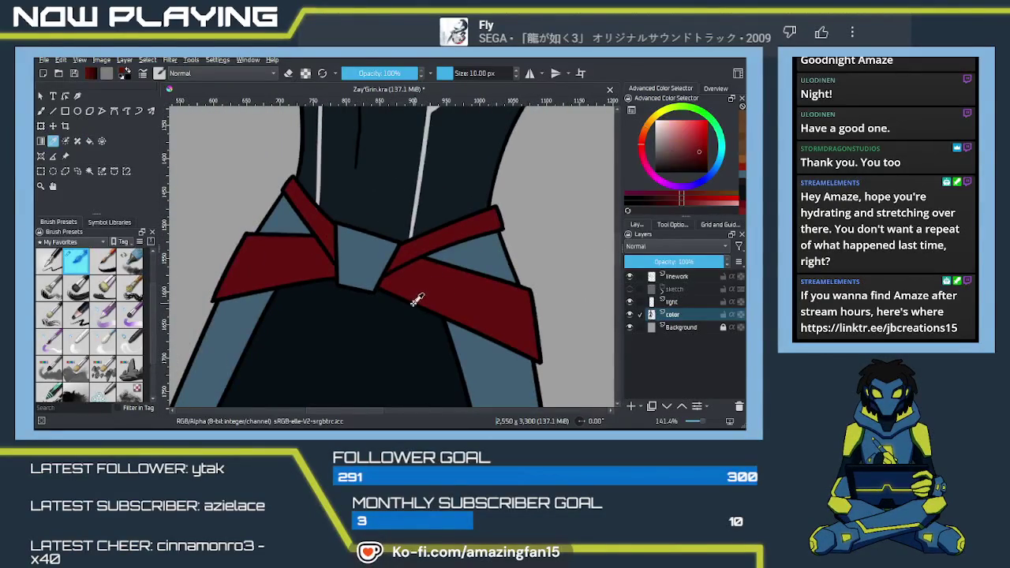
key("b")
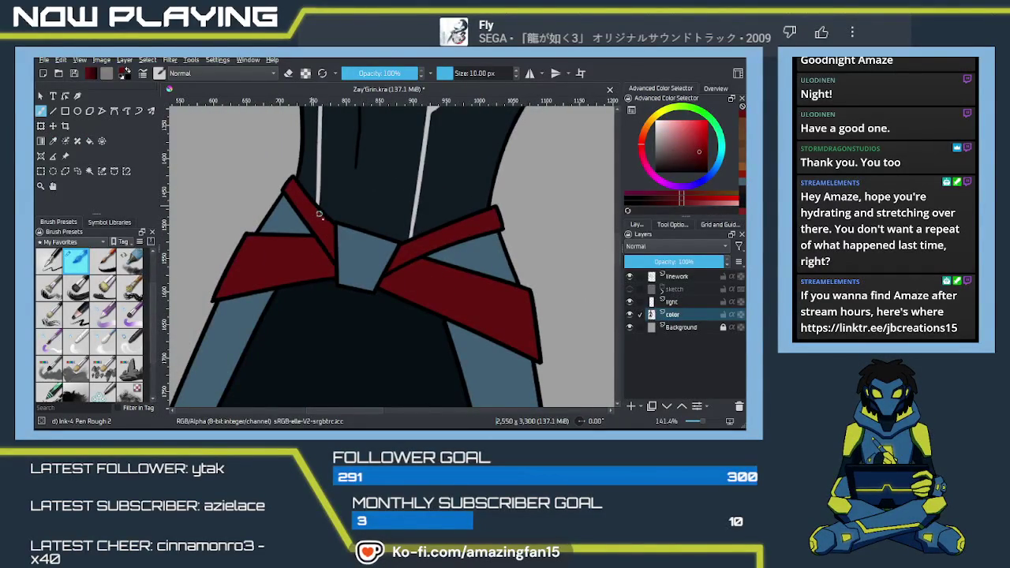
left_click(698, 303)
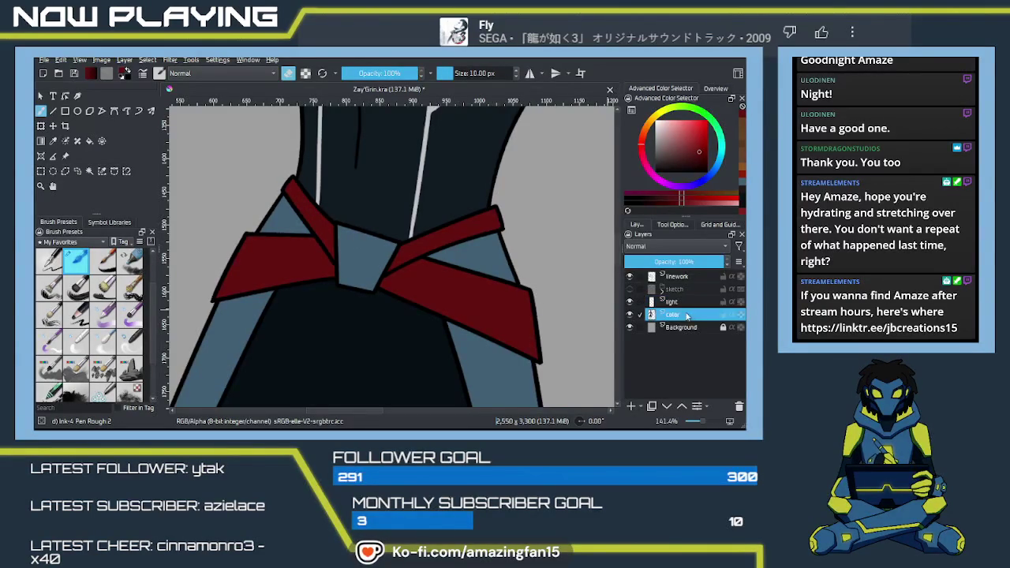
left_click(693, 315)
mouse_move(345, 209)
left_mouse_down()
mouse_move(416, 284)
mouse_move(369, 304)
left_mouse_up()
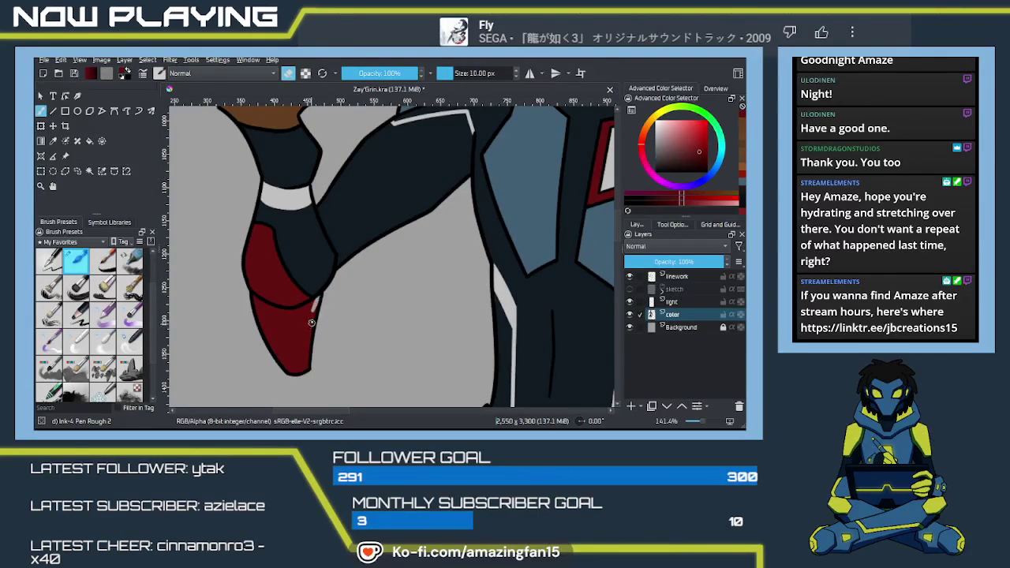
- Paint the forearm and leg armour pieces in the sampled dark red
key("p")
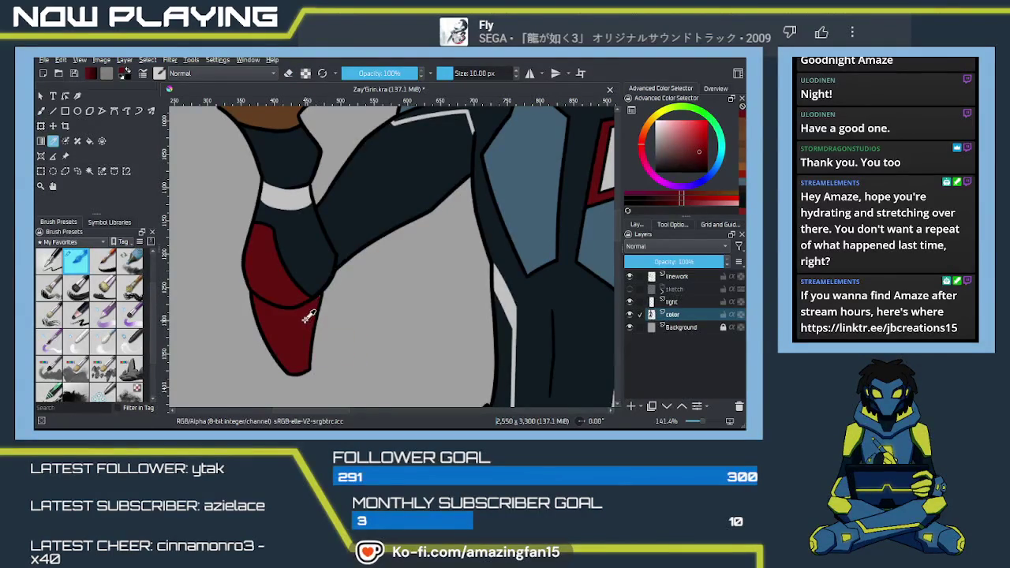
key("b")
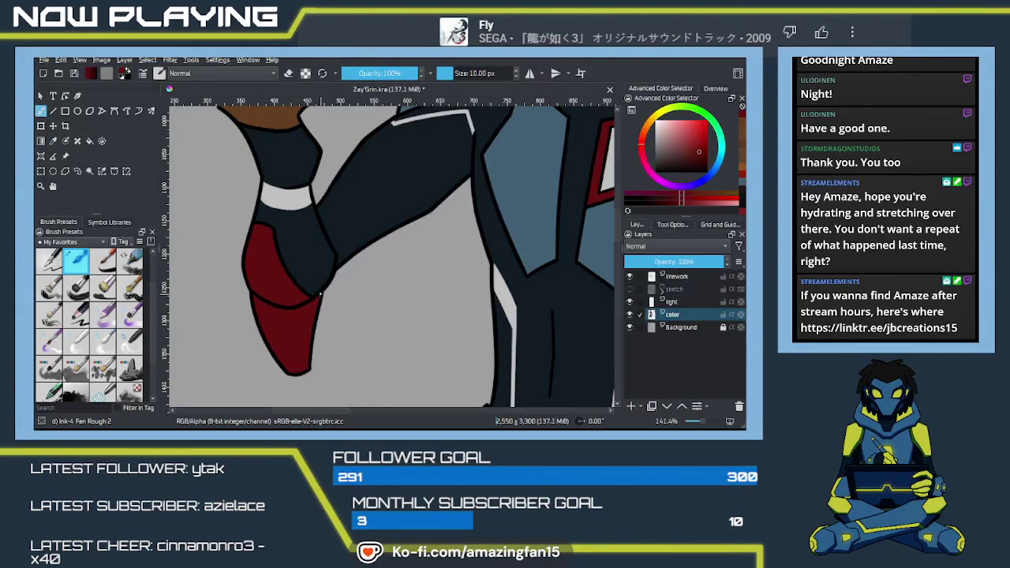
mouse_move(333, 279)
left_mouse_down()
mouse_move(348, 335)
mouse_move(369, 306)
mouse_move(385, 345)
mouse_move(387, 329)
mouse_move(429, 344)
mouse_move(413, 289)
mouse_move(429, 308)
mouse_move(423, 299)
left_mouse_up()
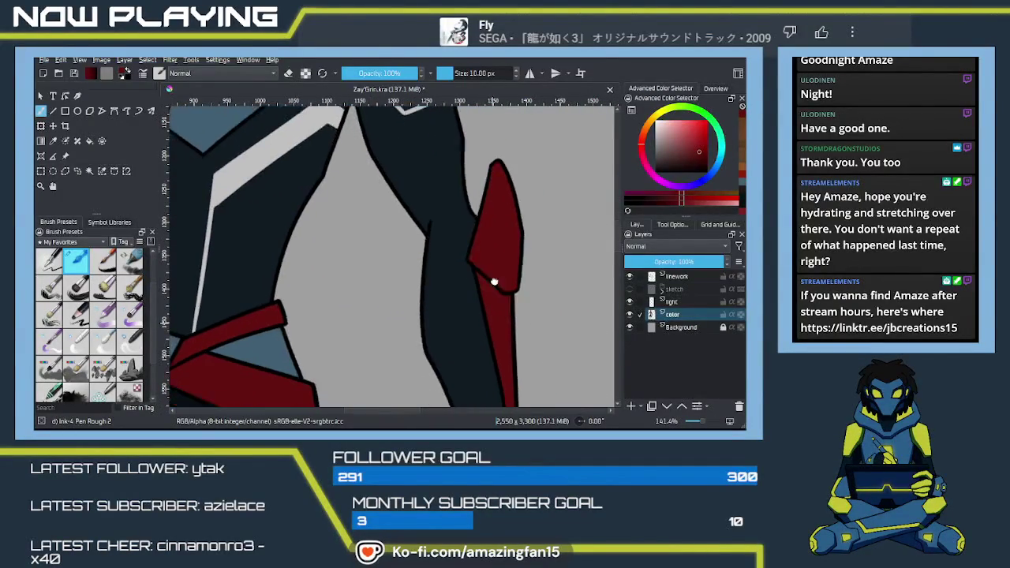
mouse_move(486, 329)
left_mouse_down()
mouse_move(490, 178)
mouse_move(341, 154)
left_mouse_up()
left_click_drag(394, 355, 394, 284)
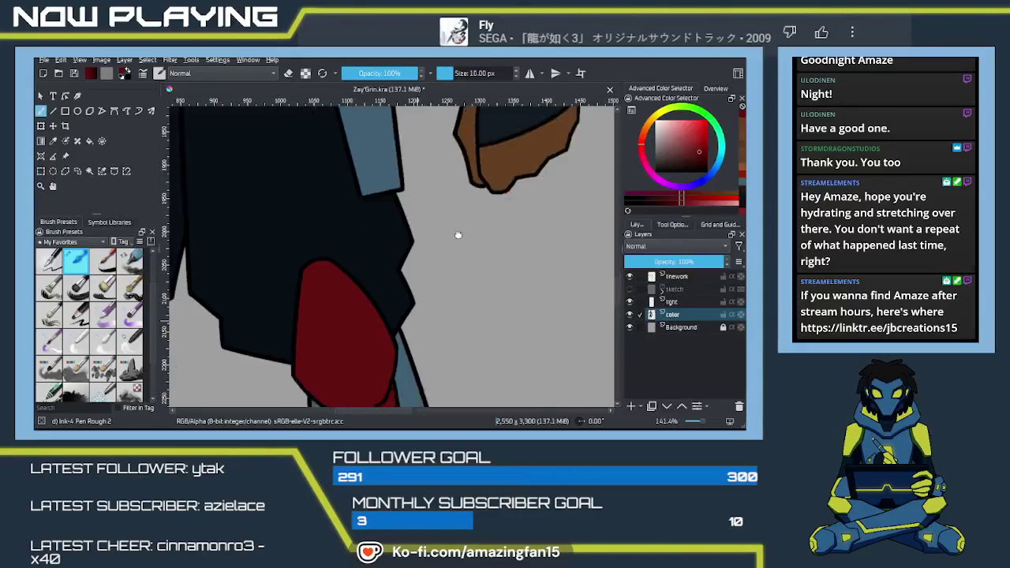
mouse_move(359, 392)
left_mouse_down()
mouse_move(439, 320)
mouse_move(440, 285)
mouse_move(428, 277)
mouse_move(553, 288)
left_mouse_up()
mouse_move(395, 289)
left_mouse_down()
mouse_move(413, 332)
mouse_move(434, 302)
mouse_move(394, 189)
left_mouse_up()
mouse_move(426, 284)
left_mouse_down()
mouse_move(366, 273)
mouse_move(493, 201)
mouse_move(356, 281)
left_mouse_up()
mouse_move(413, 253)
left_mouse_down()
mouse_move(444, 236)
mouse_move(444, 342)
mouse_move(470, 365)
mouse_move(505, 352)
mouse_move(488, 316)
mouse_move(499, 305)
left_mouse_up()
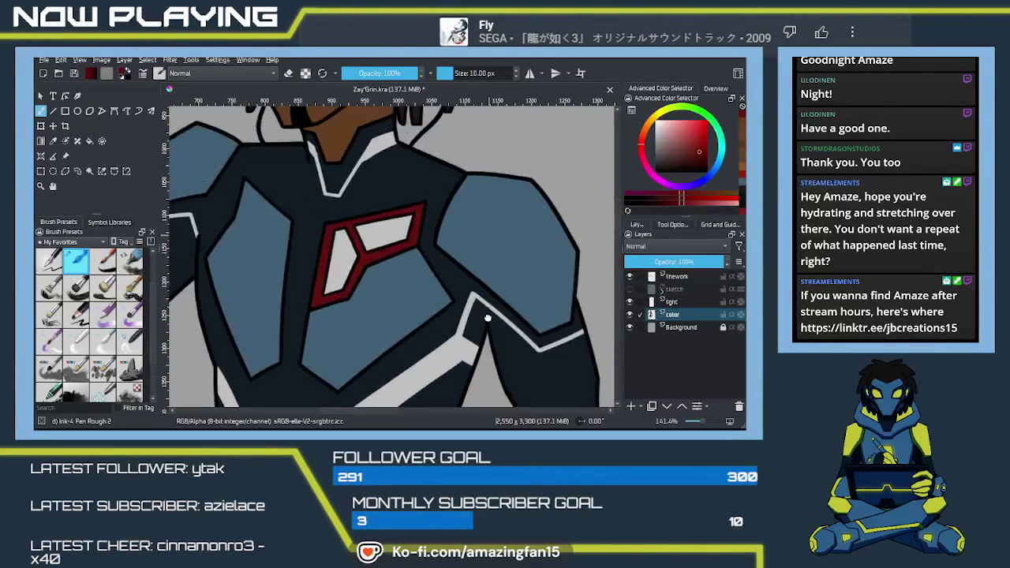
- Sample the face's brown, darken it slightly, and fill the mouth area with it
key("ctrl+z")
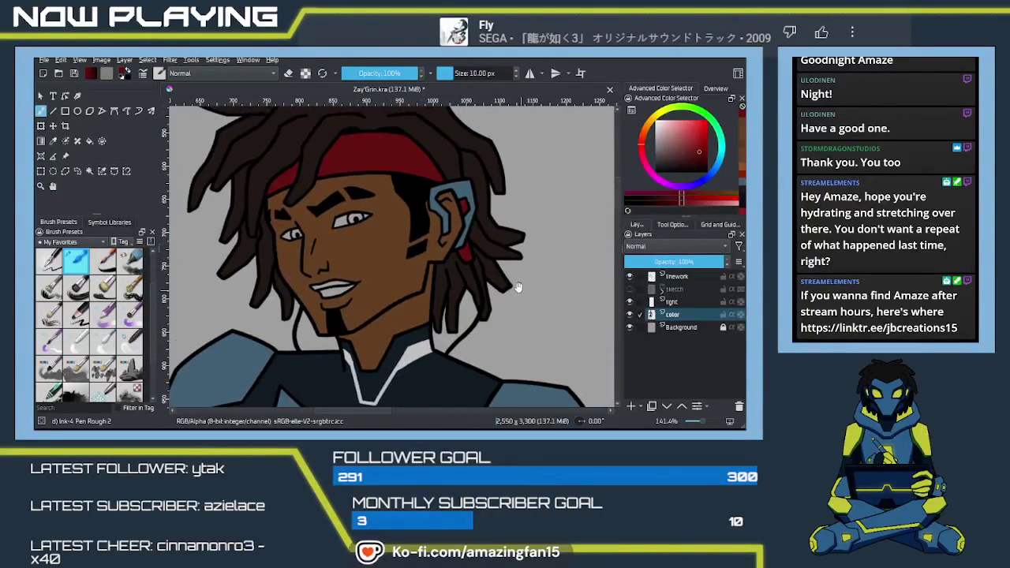
key("p")
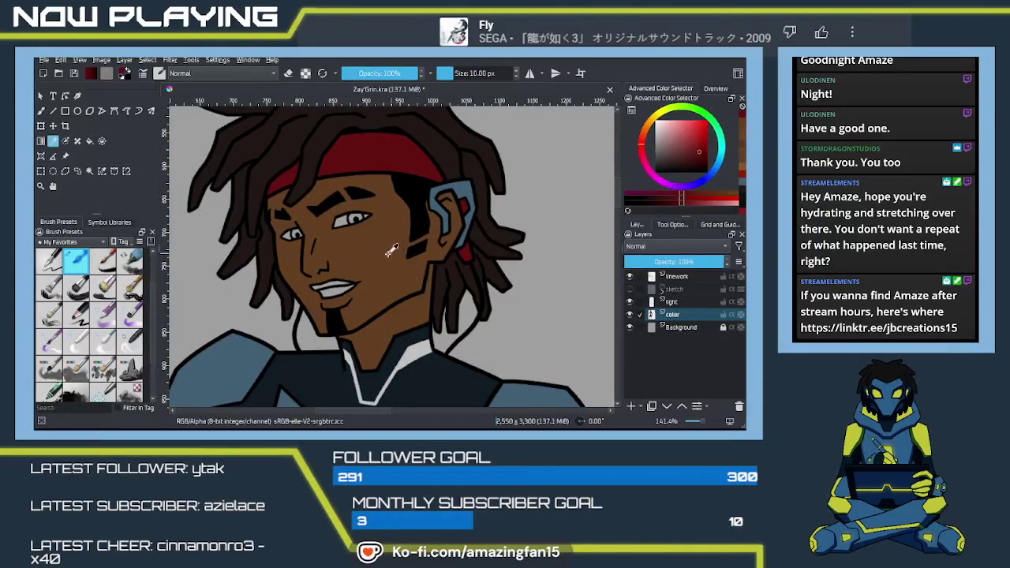
left_click(417, 262)
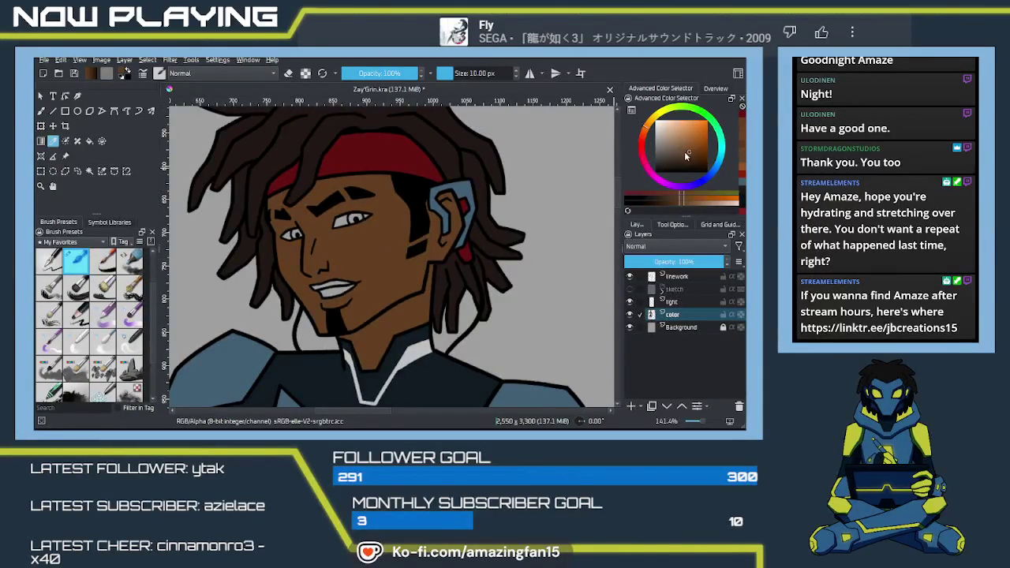
left_click_drag(687, 153, 689, 159)
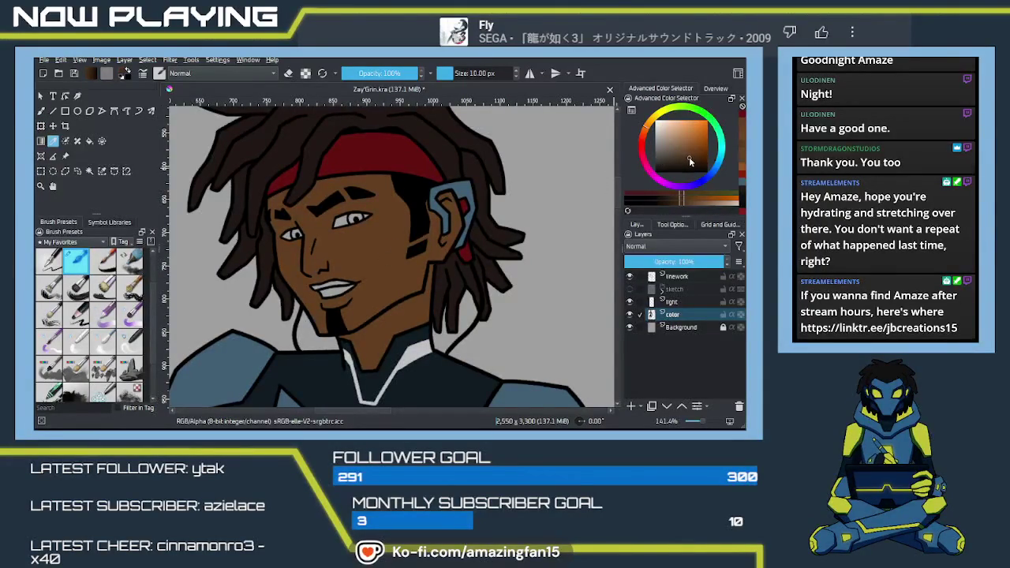
key("f")
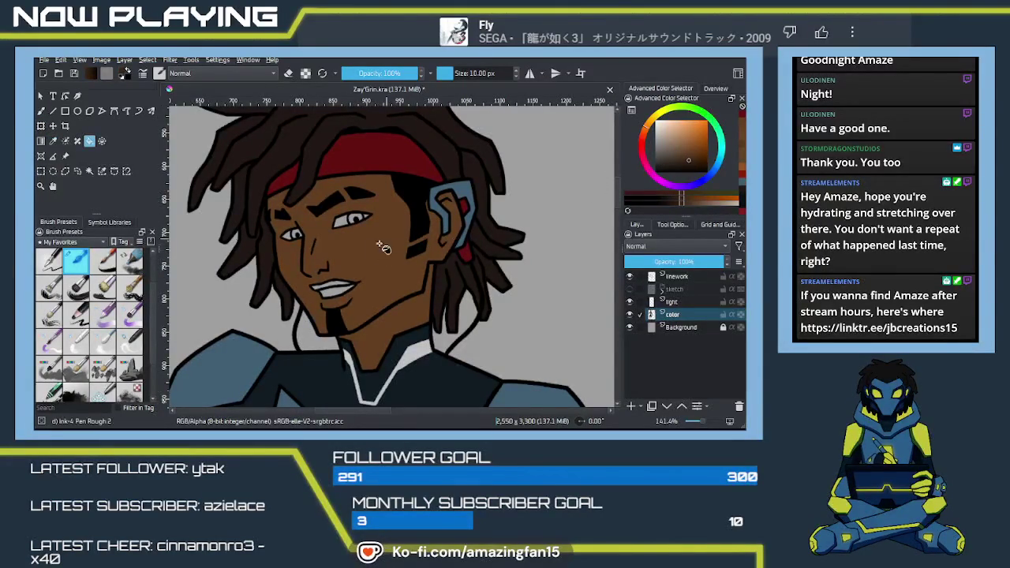
left_click(338, 290)
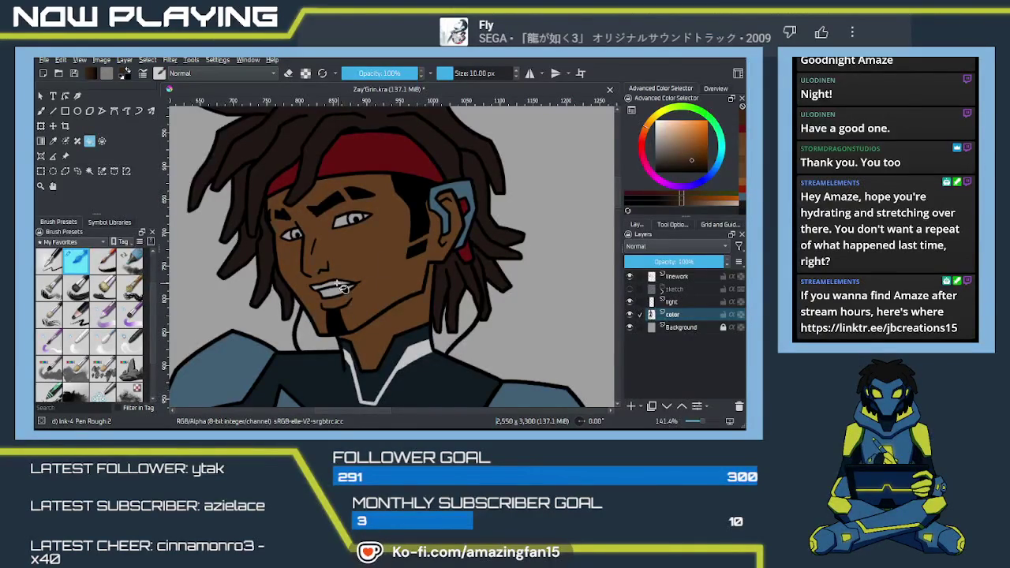
- Fill the grinning teeth with a near-white colour
key("b")
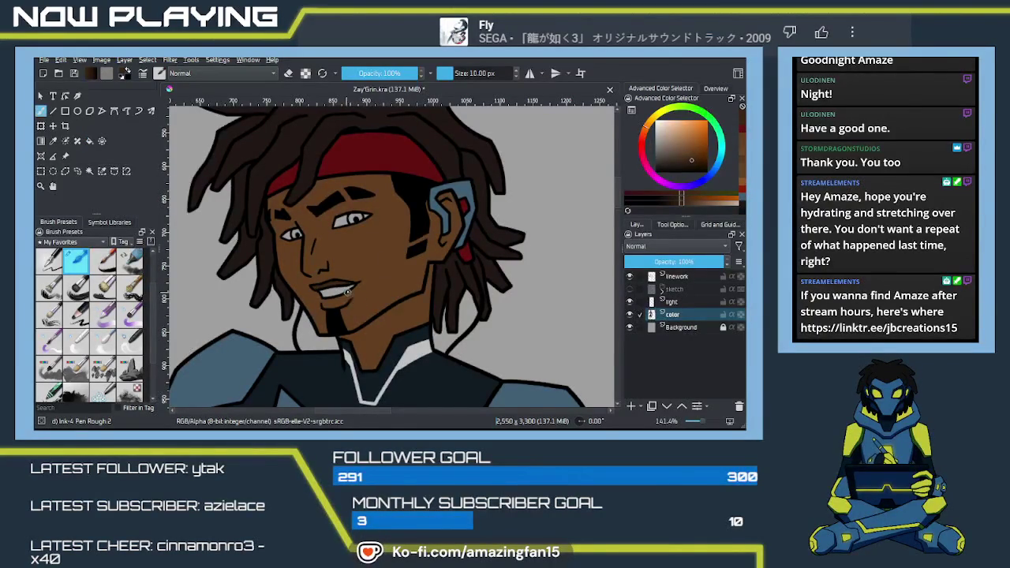
left_click(677, 142)
key("f")
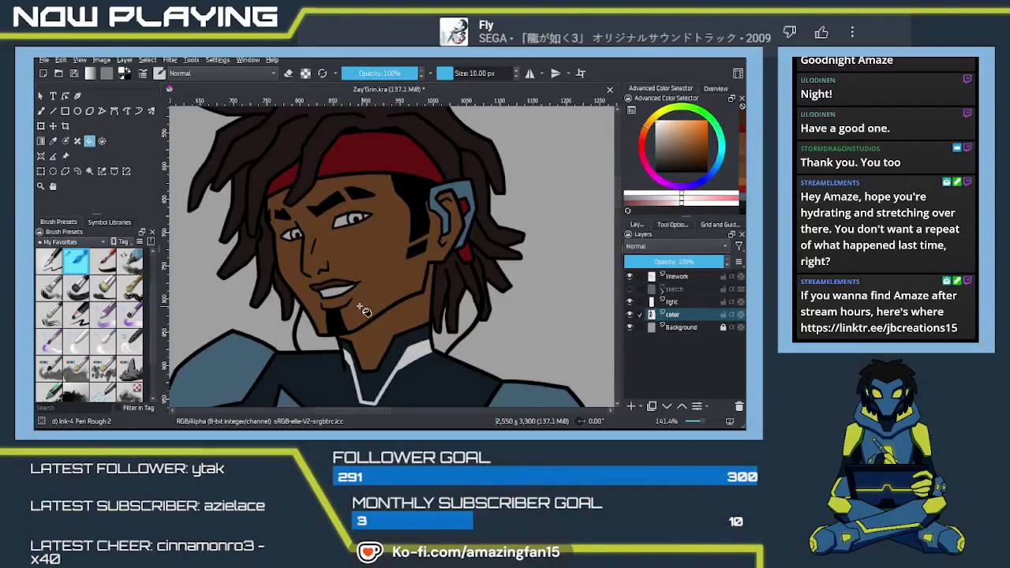
left_click(337, 298)
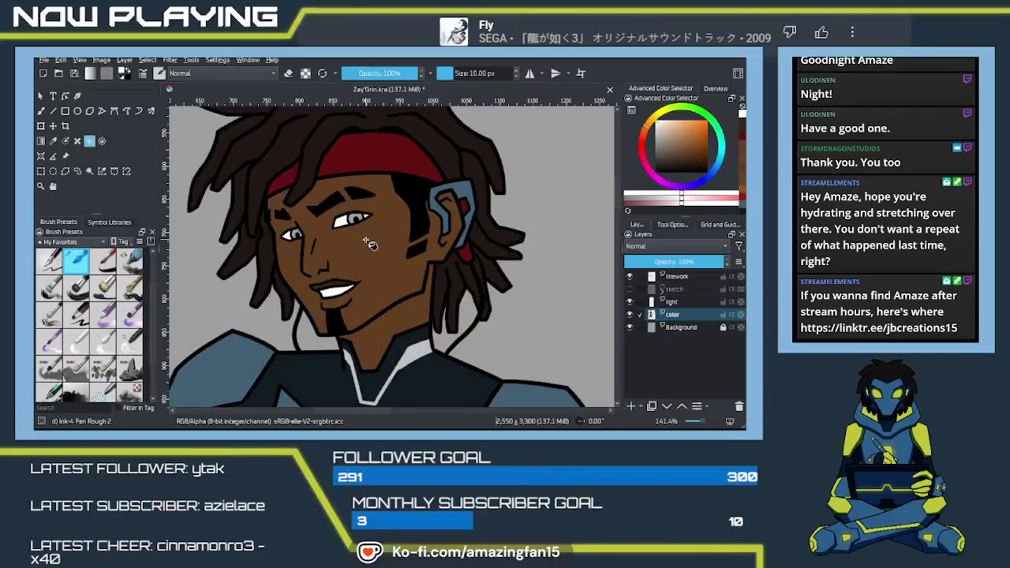
- Return to the brush to pick a pale yellow-green colour for the eyes
key("b")
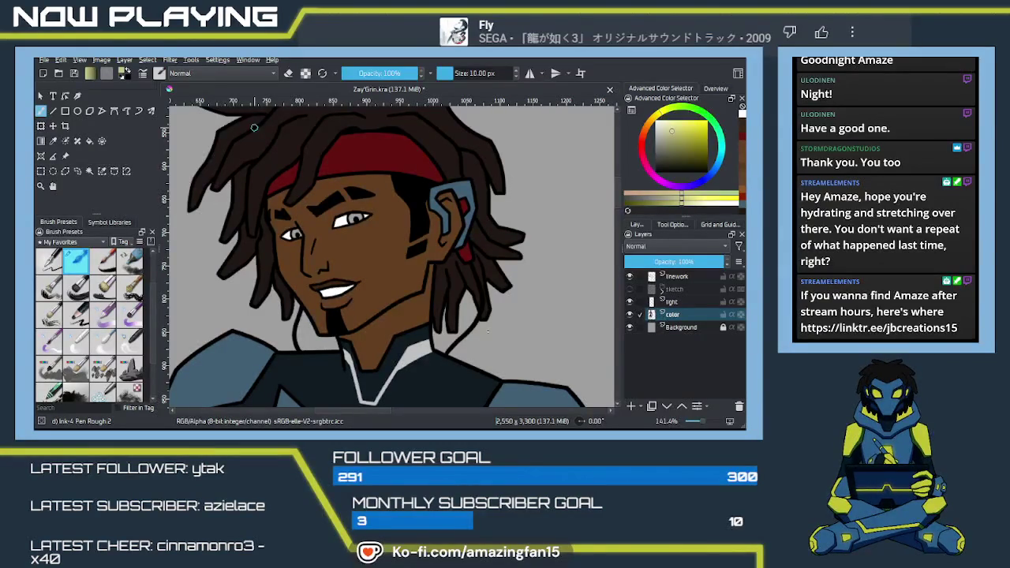
key("f")
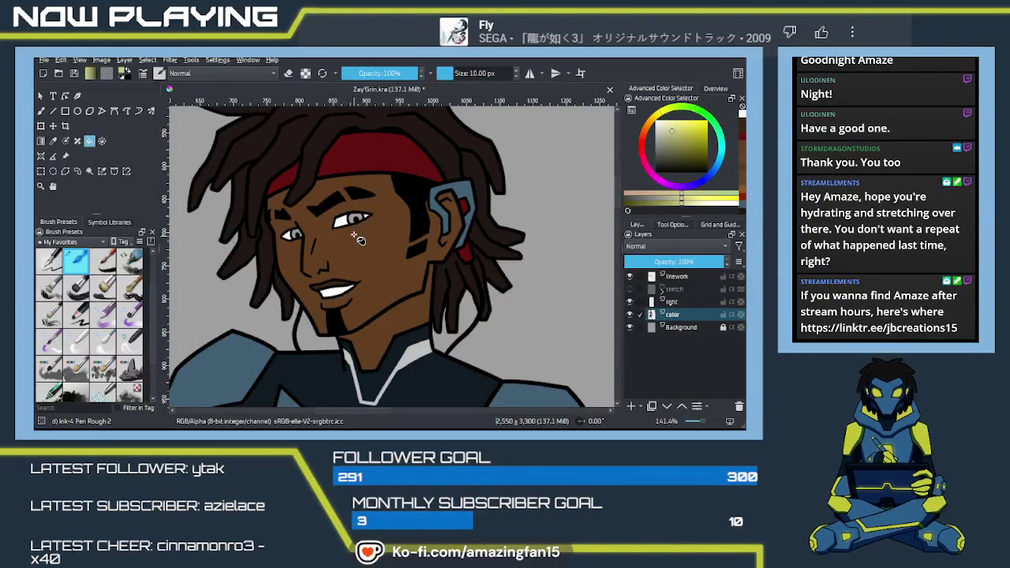
left_click(348, 219)
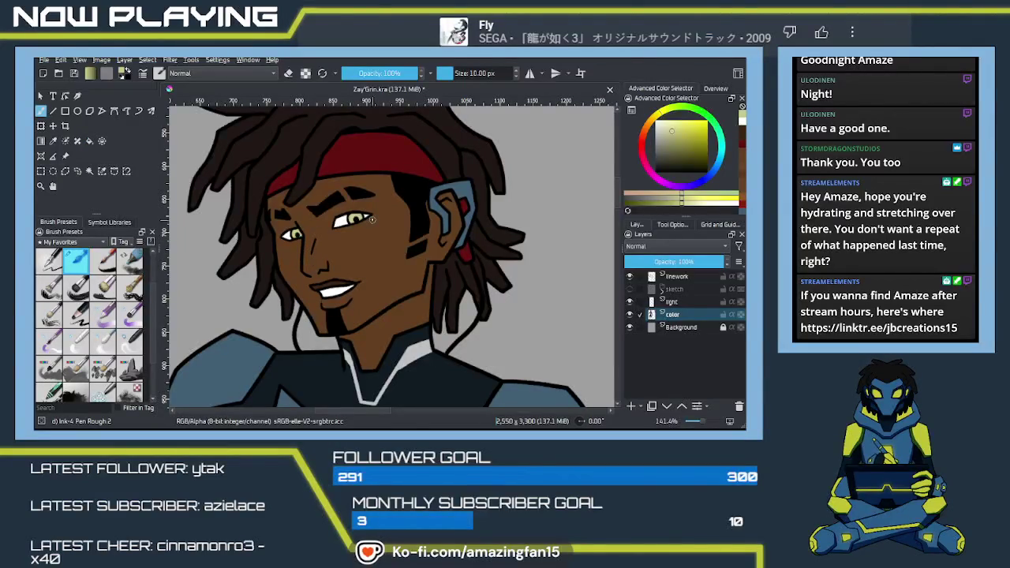
scroll(430, 290, "down", 1)
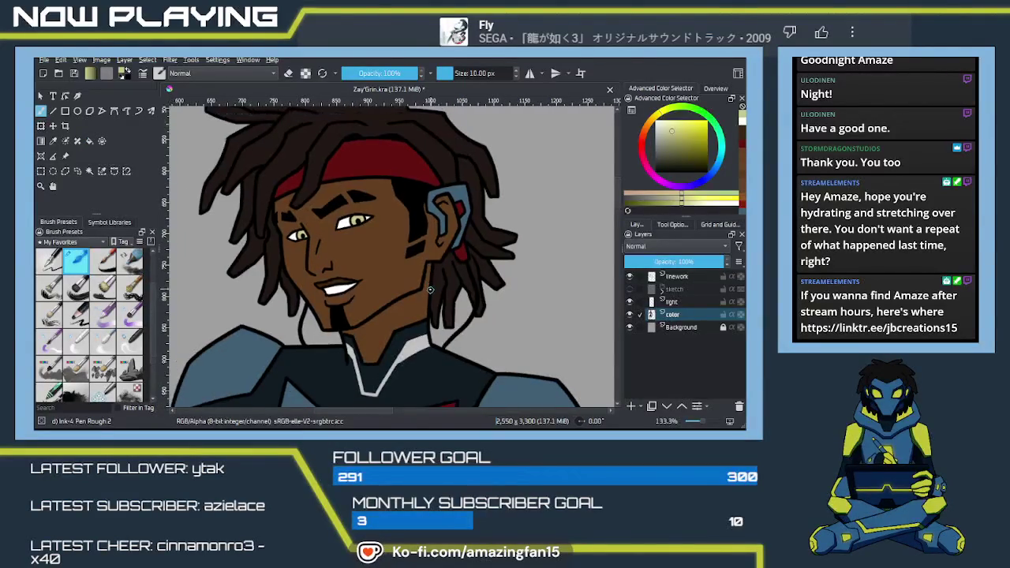
scroll(430, 290, "down", 2)
scroll(430, 289, "down", 1)
scroll(430, 289, "down", 2)
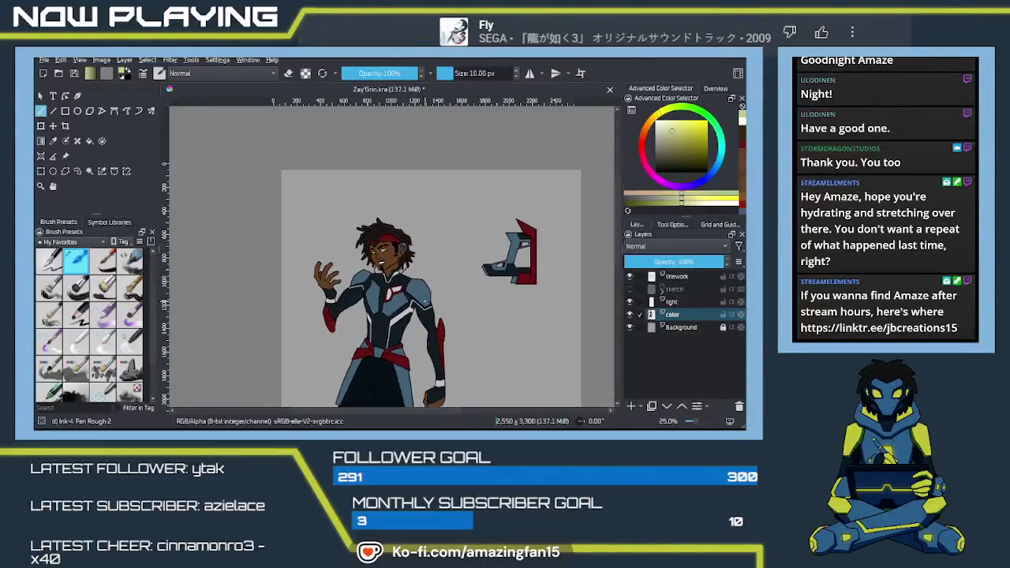
left_click_drag(479, 399, 454, 290)
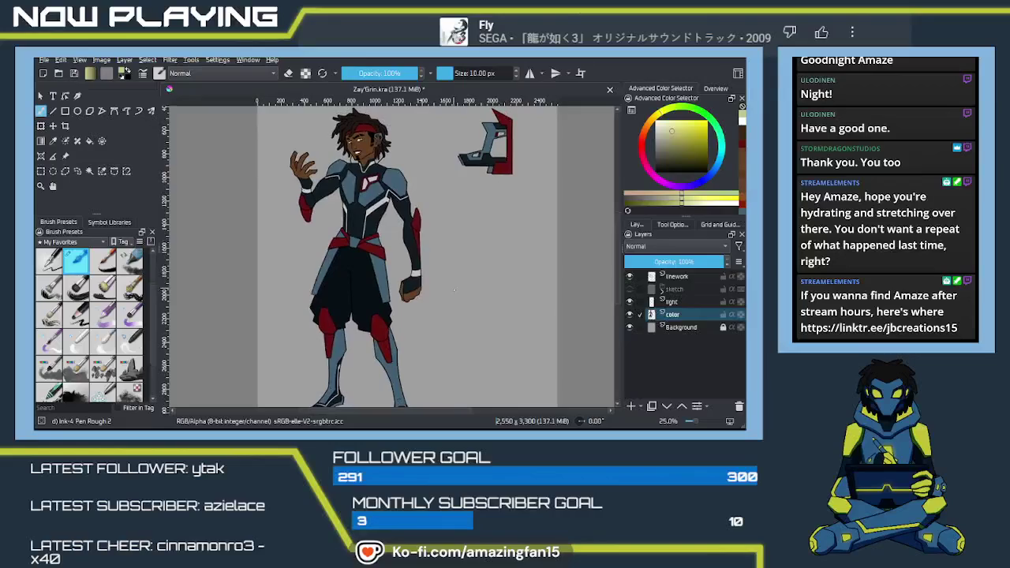
scroll(454, 291, "down", 1)
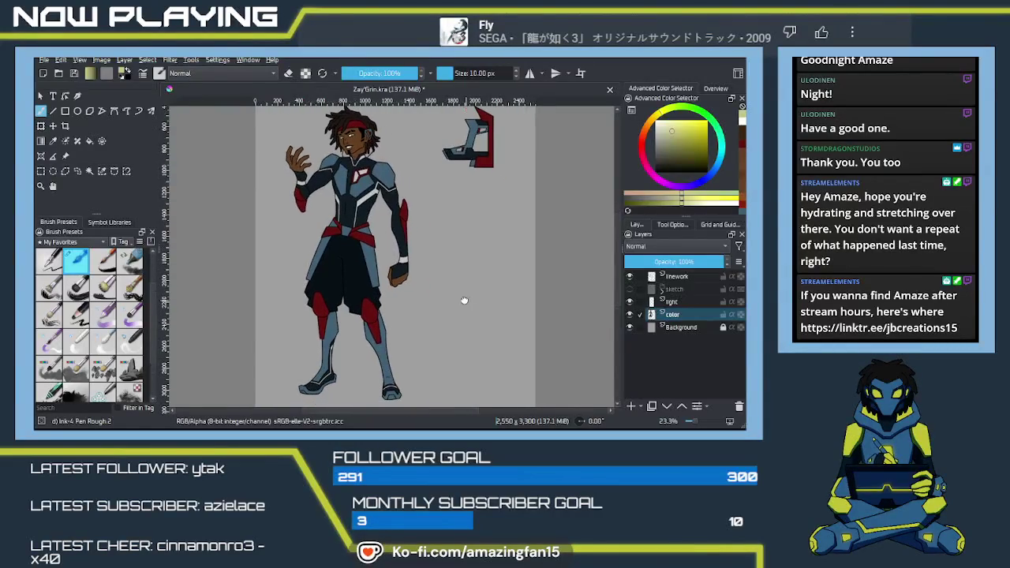
left_click_drag(464, 300, 460, 310)
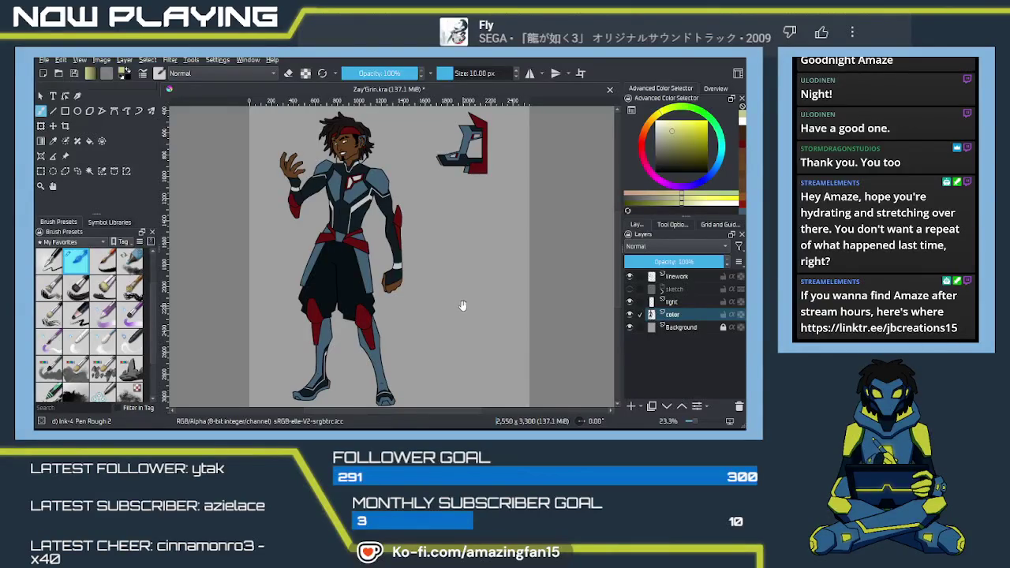
- Duplicate the light layer, rename the copy glow, and move it to the top
left_click(680, 302)
key("ctrl+j")
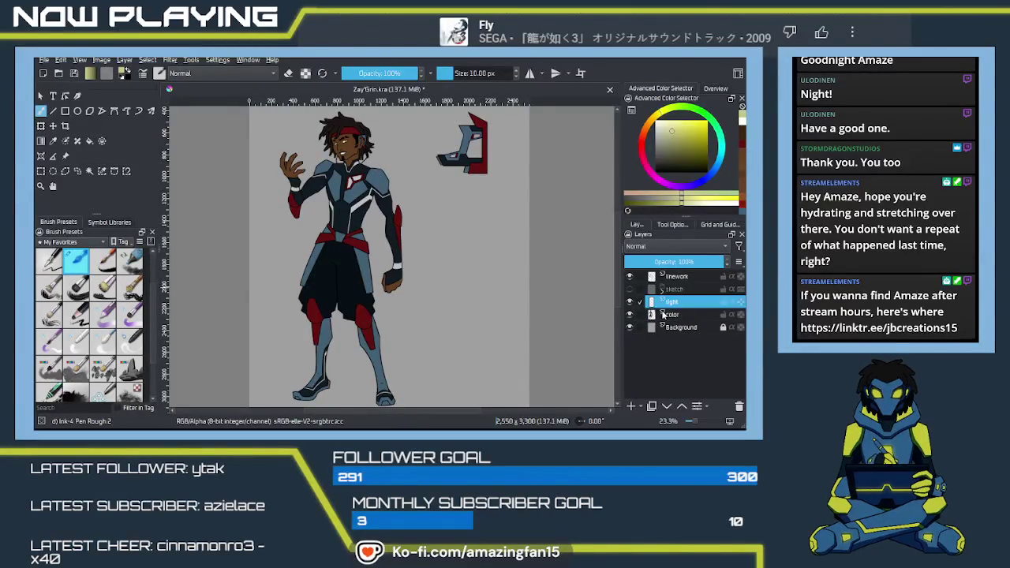
double_click(683, 301)
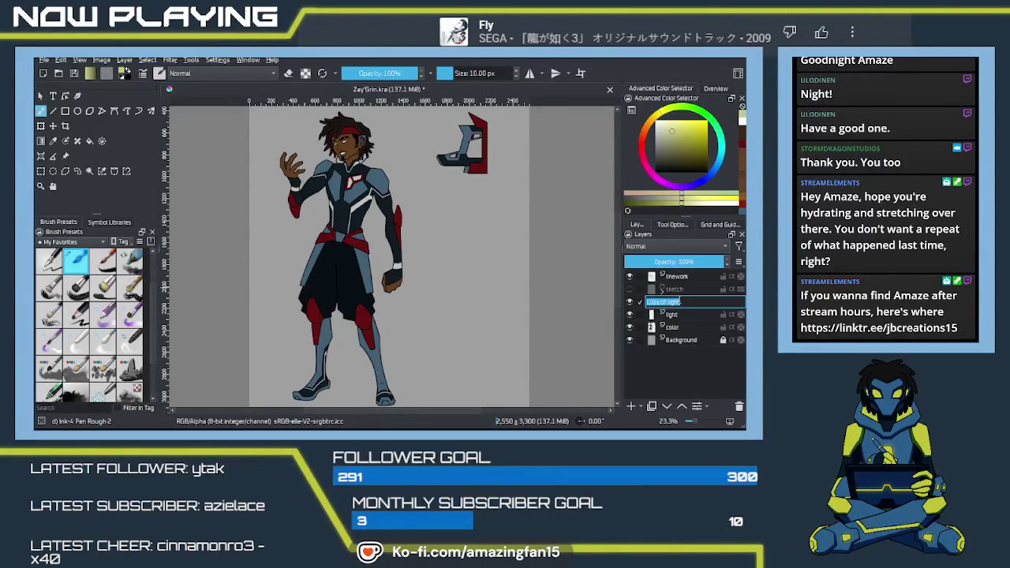
type("glaze")
key("Return")
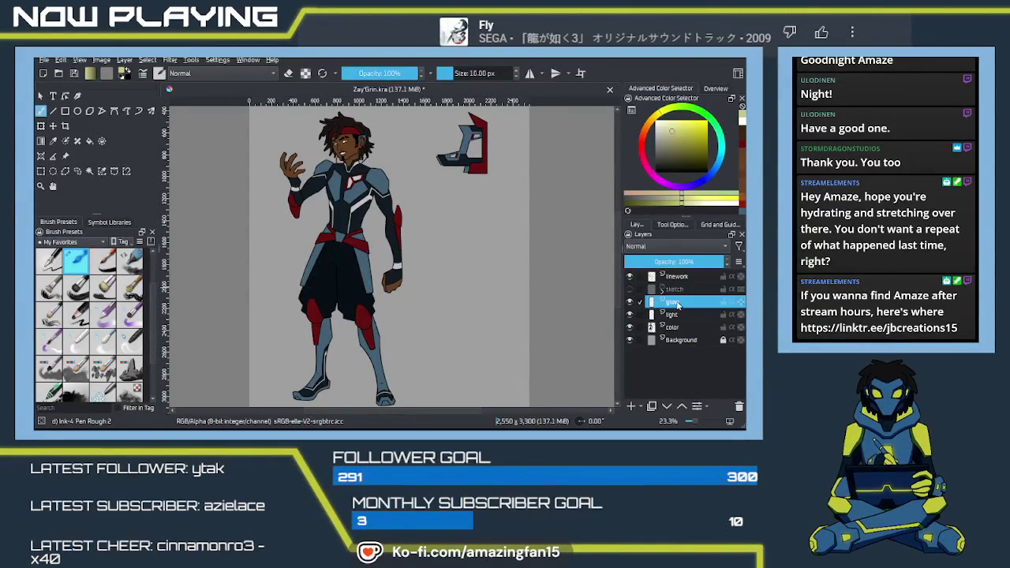
left_click_drag(682, 303, 677, 275)
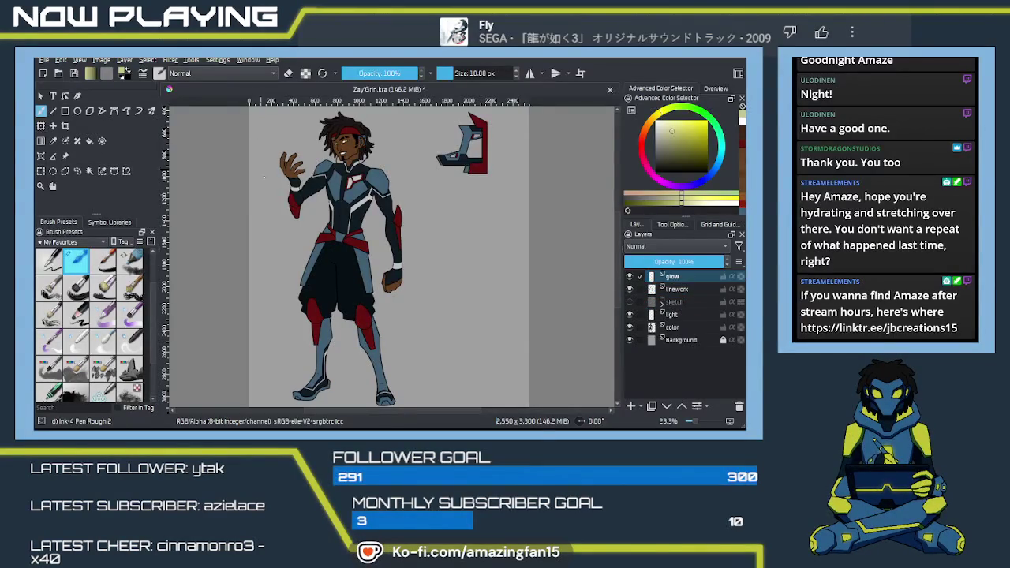
- Zoom in on the hand and torso and sample the light stripe colour
scroll(369, 321, "up", 2)
scroll(375, 325, "up", 1)
scroll(382, 330, "up", 1)
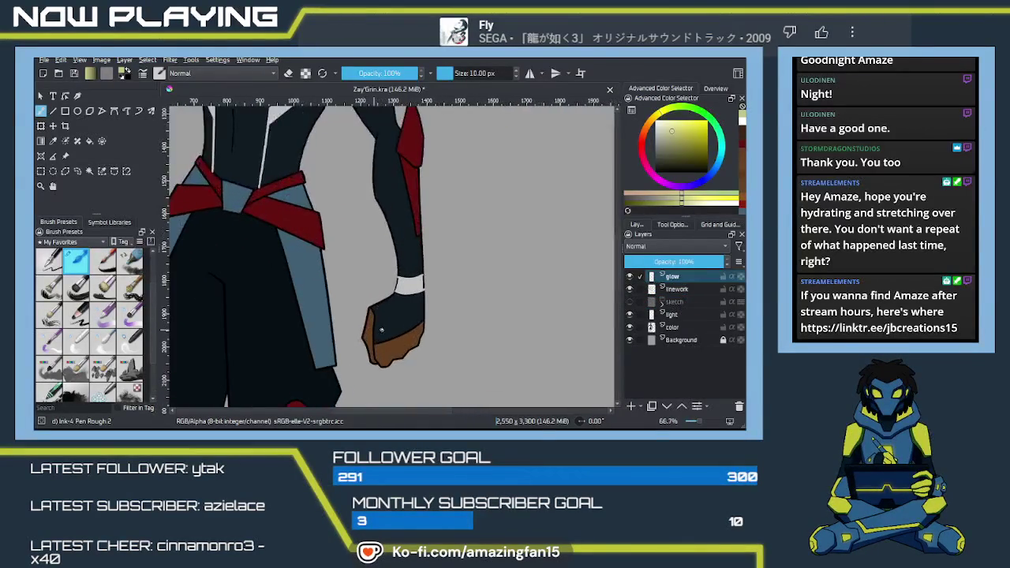
mouse_move(435, 329)
left_mouse_down()
mouse_move(470, 211)
mouse_move(478, 266)
mouse_move(436, 292)
mouse_move(440, 321)
left_mouse_up()
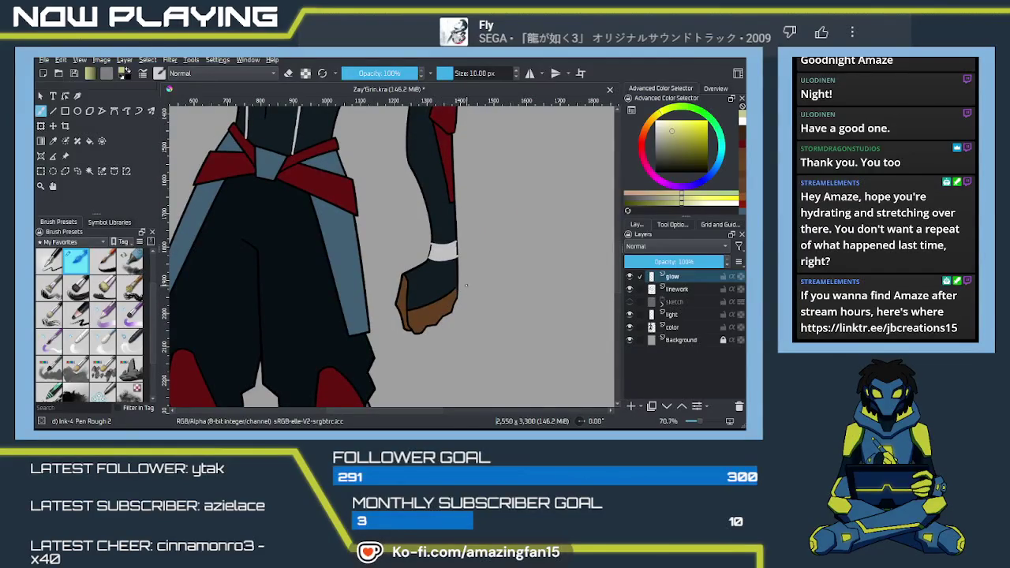
scroll(443, 280, "up", 1)
scroll(444, 264, "up", 1)
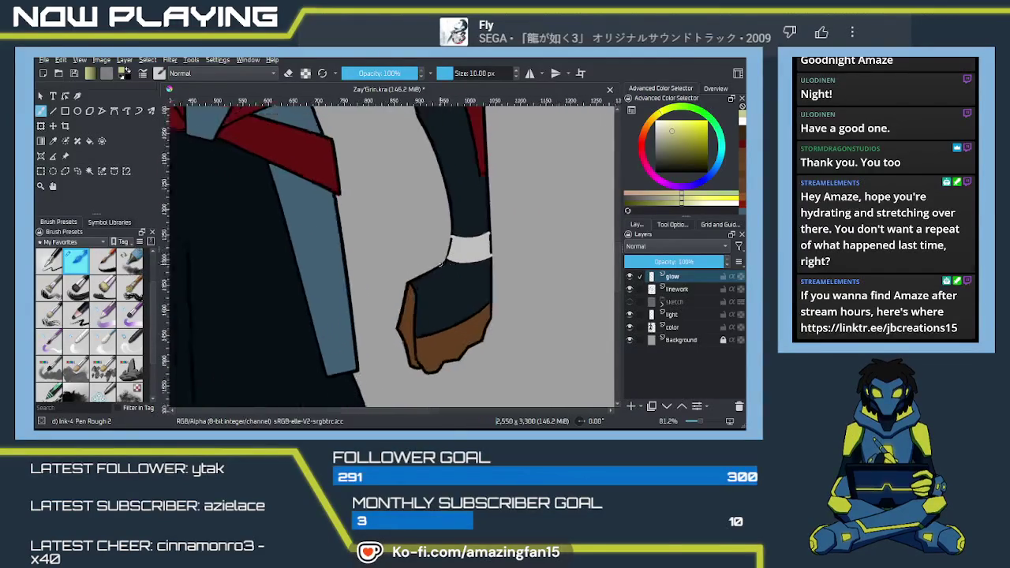
scroll(445, 248, "up", 1)
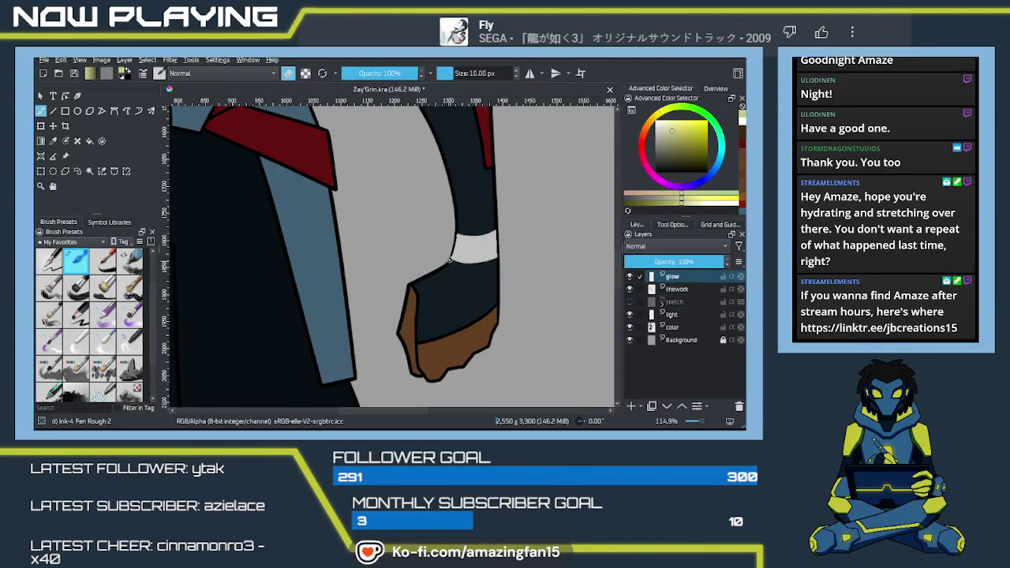
left_click_drag(449, 259, 422, 309)
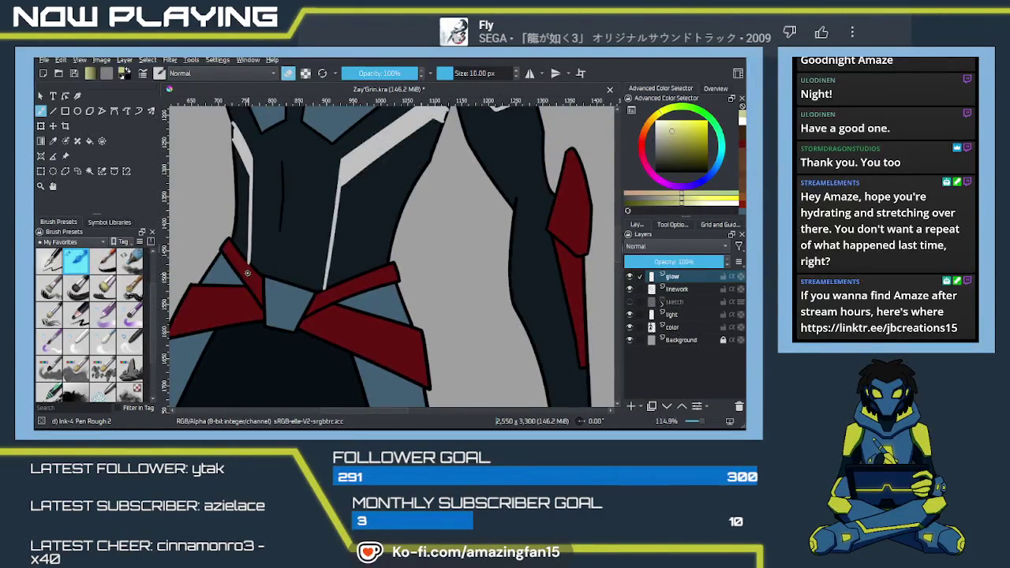
scroll(257, 271, "up", 2)
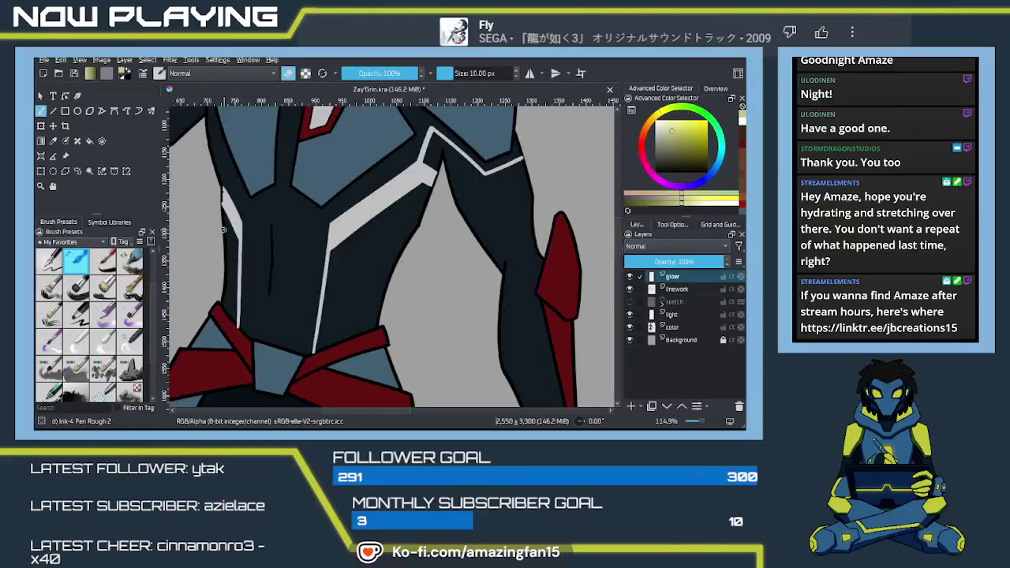
key("p")
left_click(235, 202)
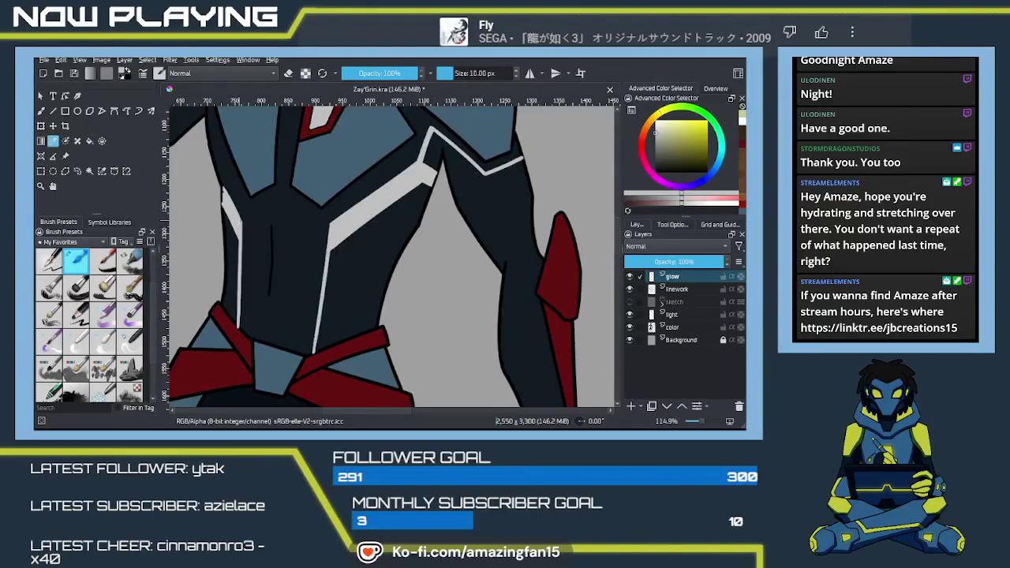
- Brush a small light stroke onto the upper chest
key("b")
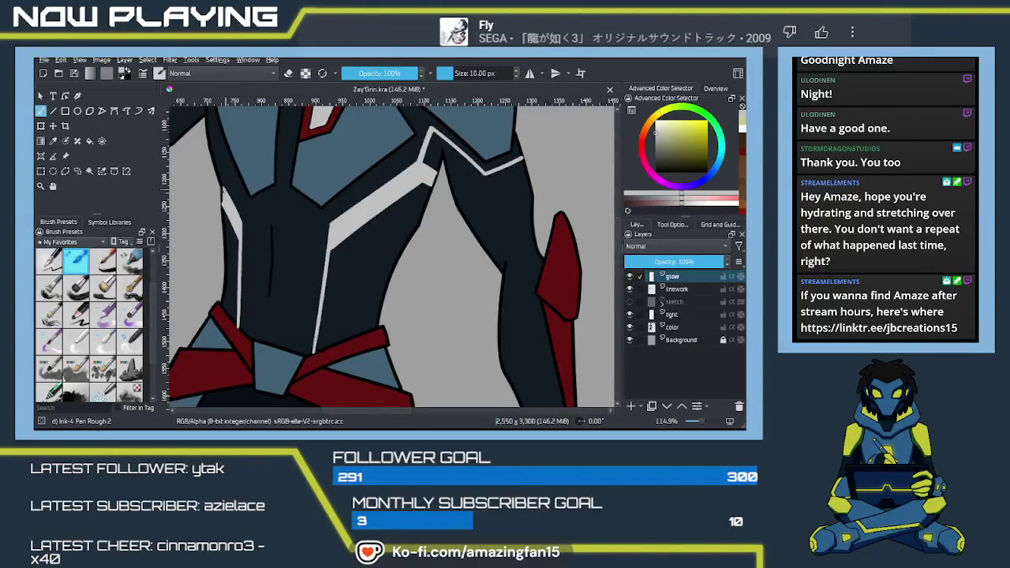
left_click_drag(371, 217, 395, 313)
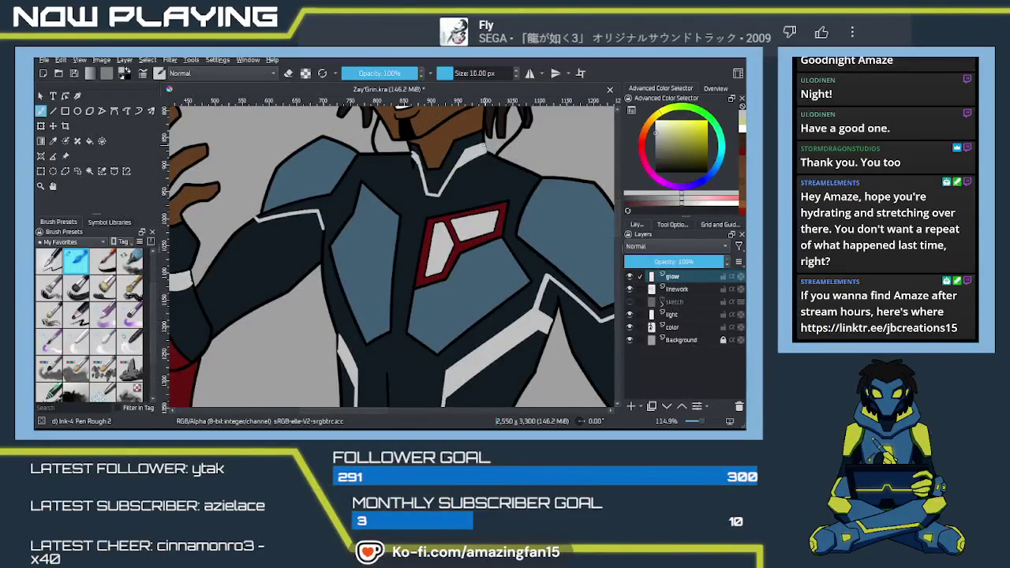
left_click(411, 156)
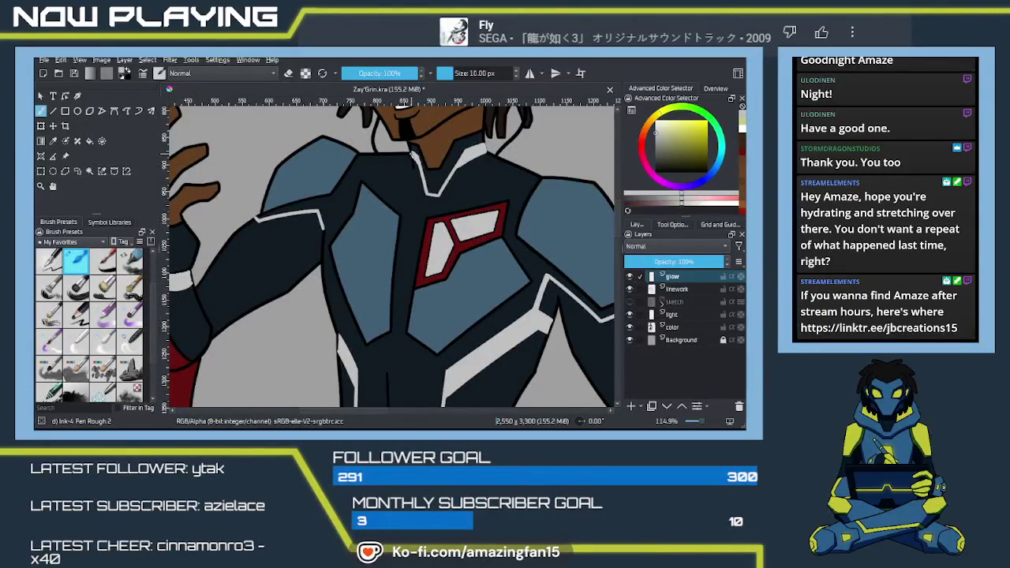
left_click_drag(393, 245, 439, 220)
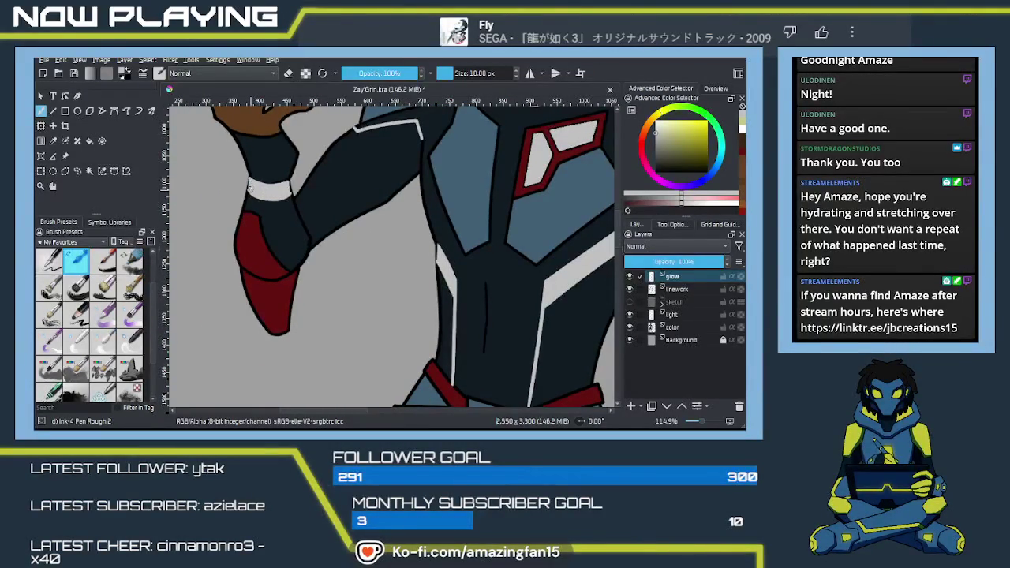
left_click_drag(394, 340, 382, 182)
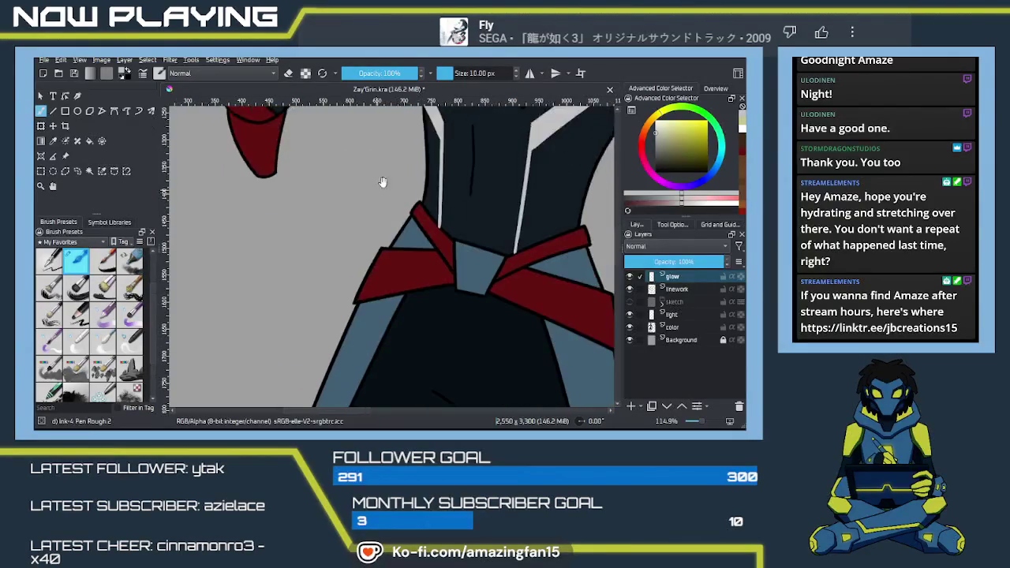
scroll(382, 237, "down", 3)
scroll(385, 300, "down", 3)
scroll(388, 306, "down", 3)
scroll(379, 268, "down", 2)
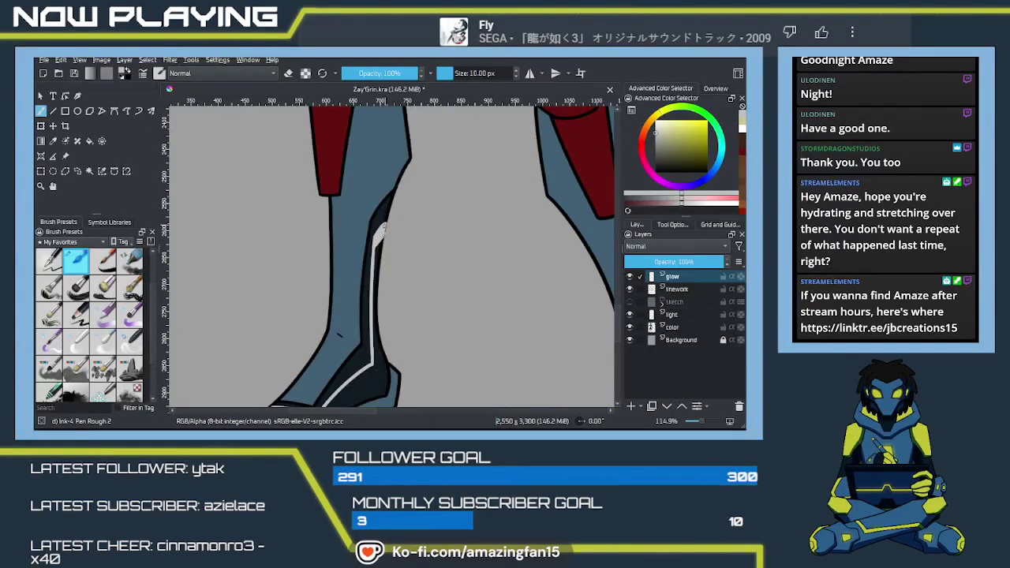
key("e")
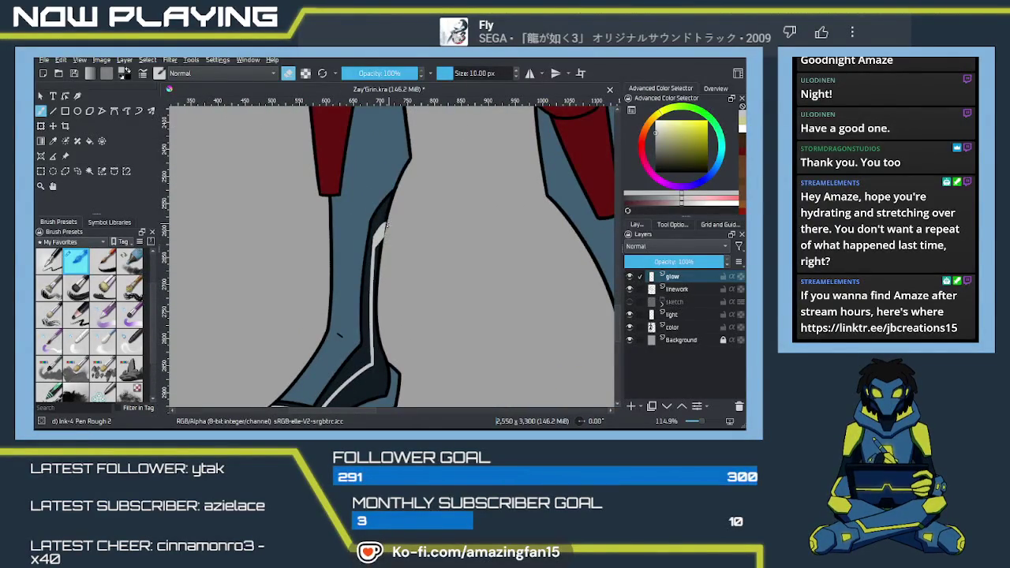
key("e")
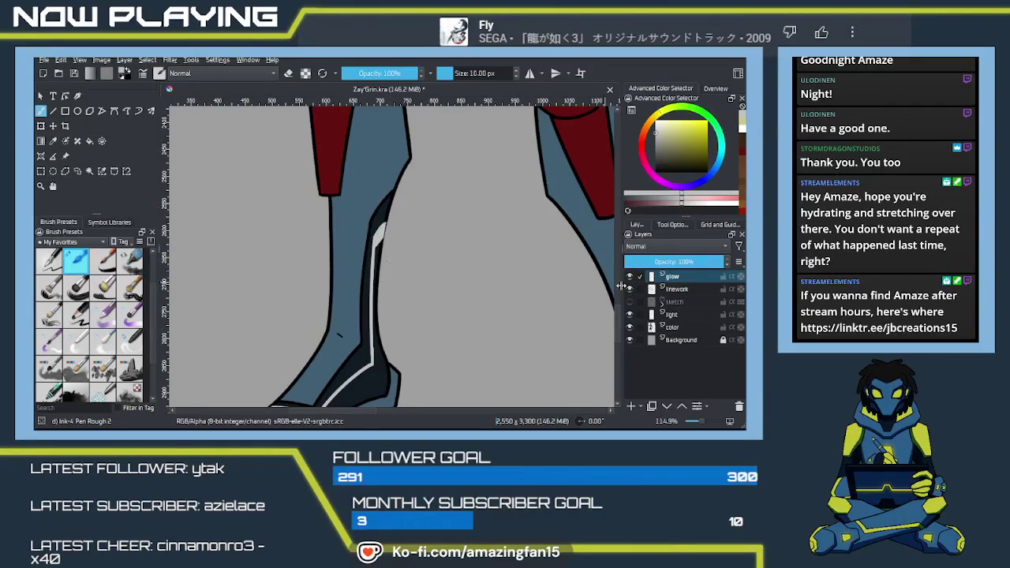
left_click(684, 315)
key("e")
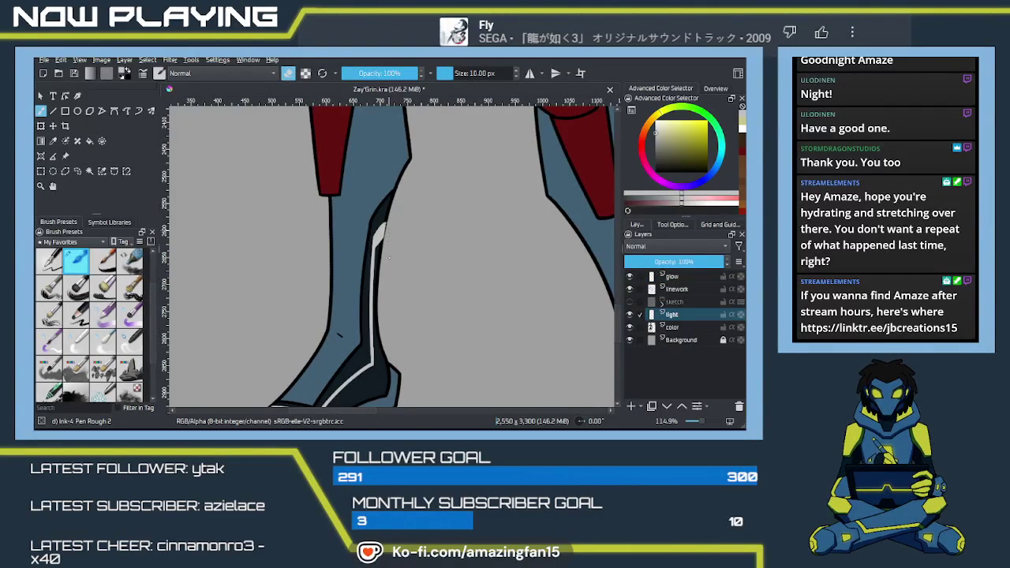
key("e")
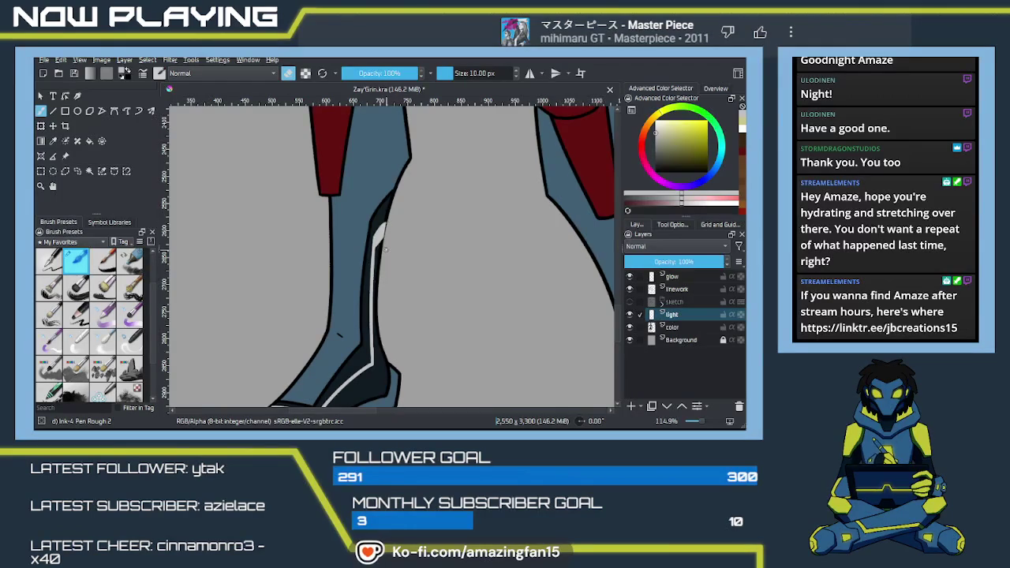
key("e")
left_click(676, 288)
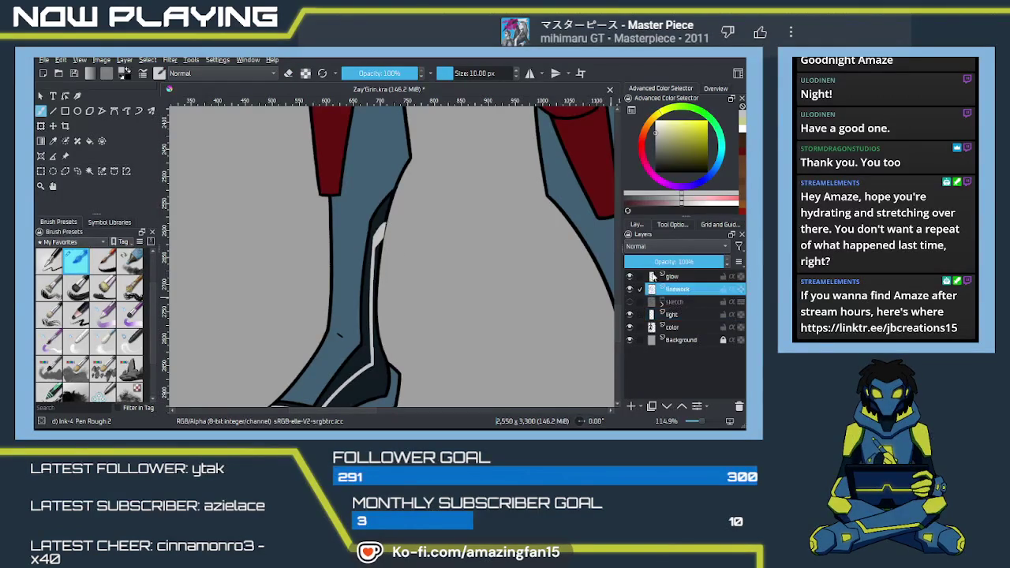
left_click(652, 276)
key("e")
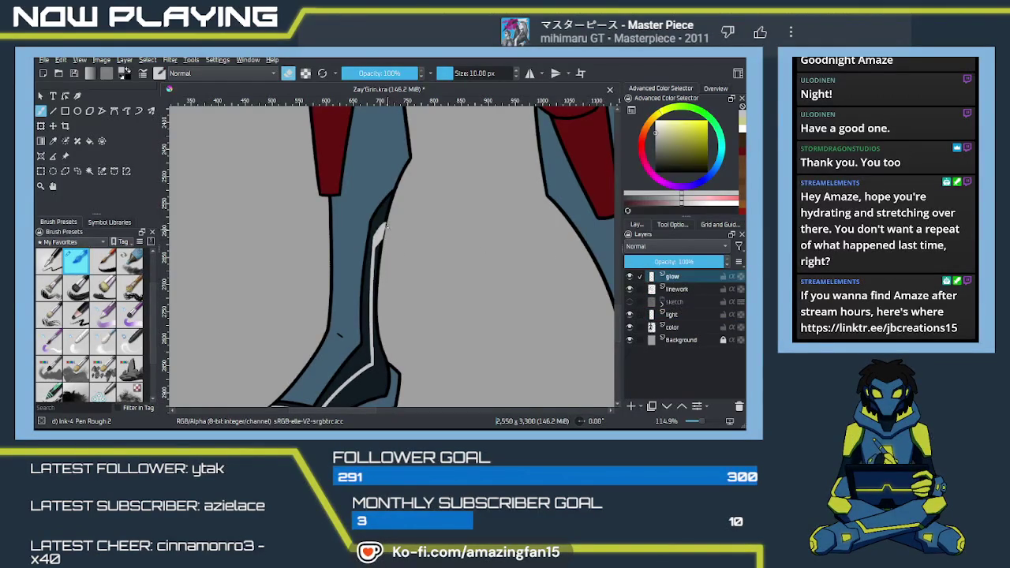
mouse_move(454, 343)
left_mouse_down()
mouse_move(451, 286)
mouse_move(302, 266)
mouse_move(388, 276)
mouse_move(365, 264)
mouse_move(369, 333)
left_mouse_up()
scroll(369, 334, "down", 2)
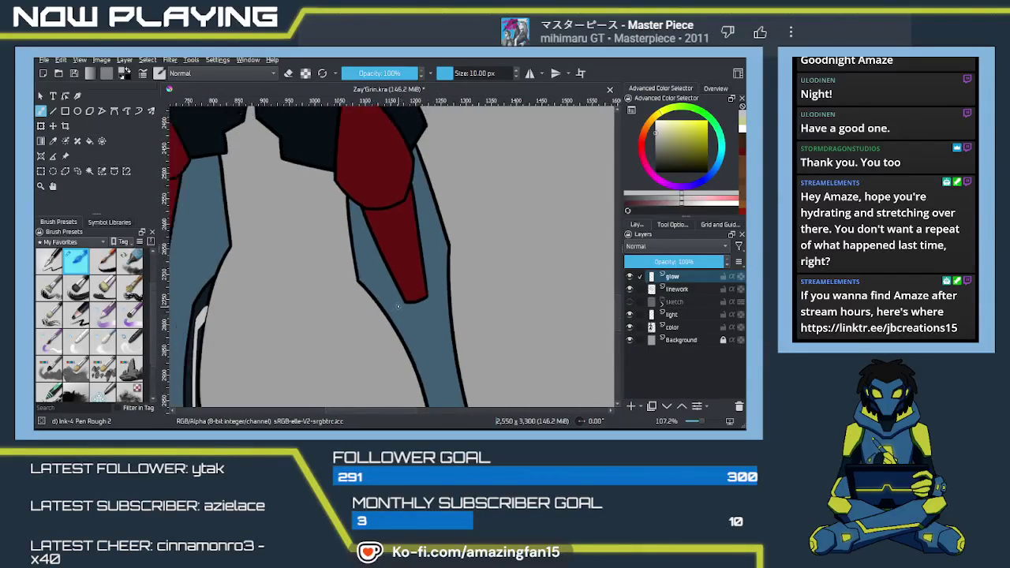
scroll(379, 324, "down", 2)
scroll(398, 309, "down", 2)
left_click_drag(397, 308, 340, 316)
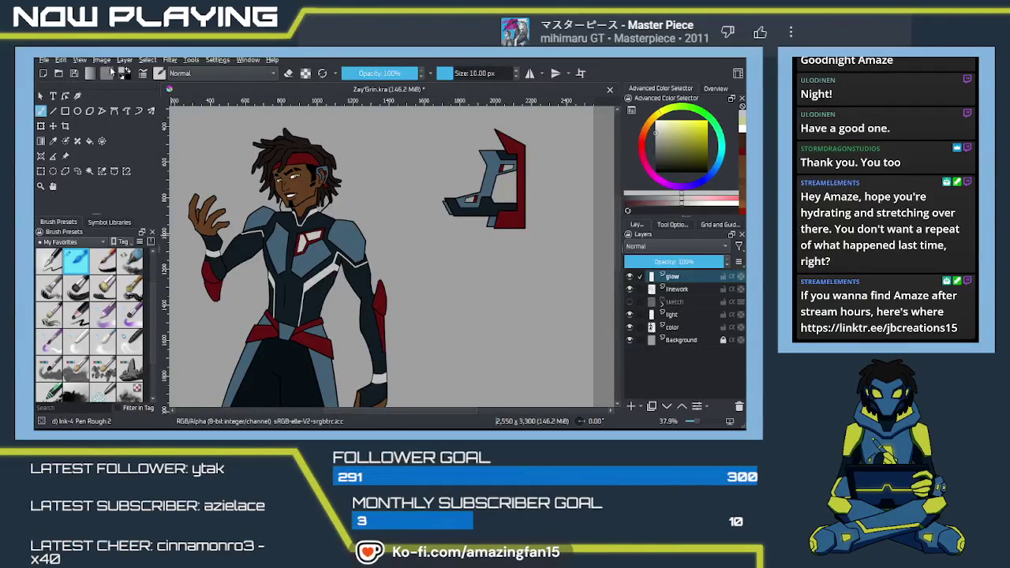
- Apply a blur filter from the Filter menu to the glow layer
left_click(172, 61)
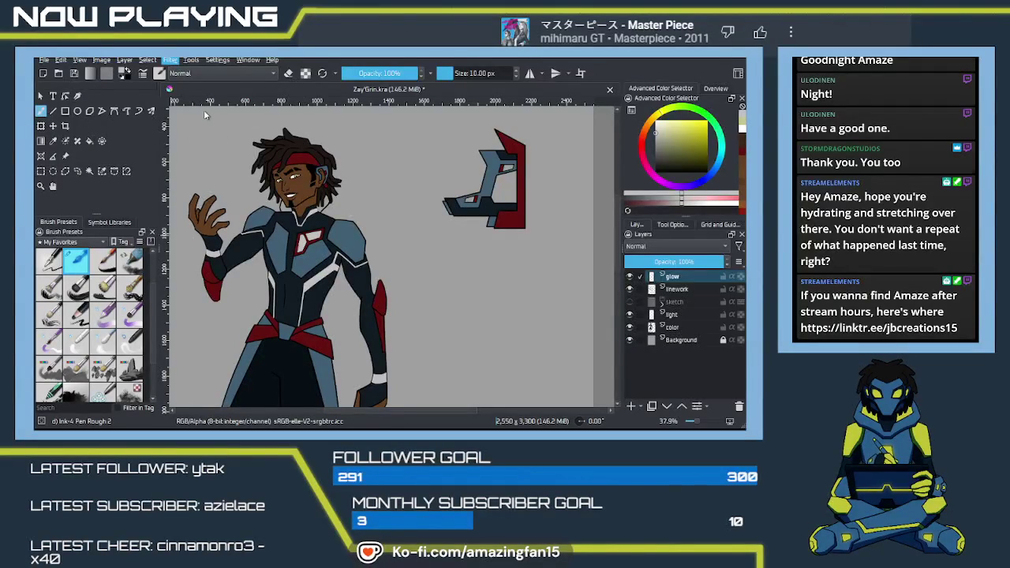
left_click(366, 131)
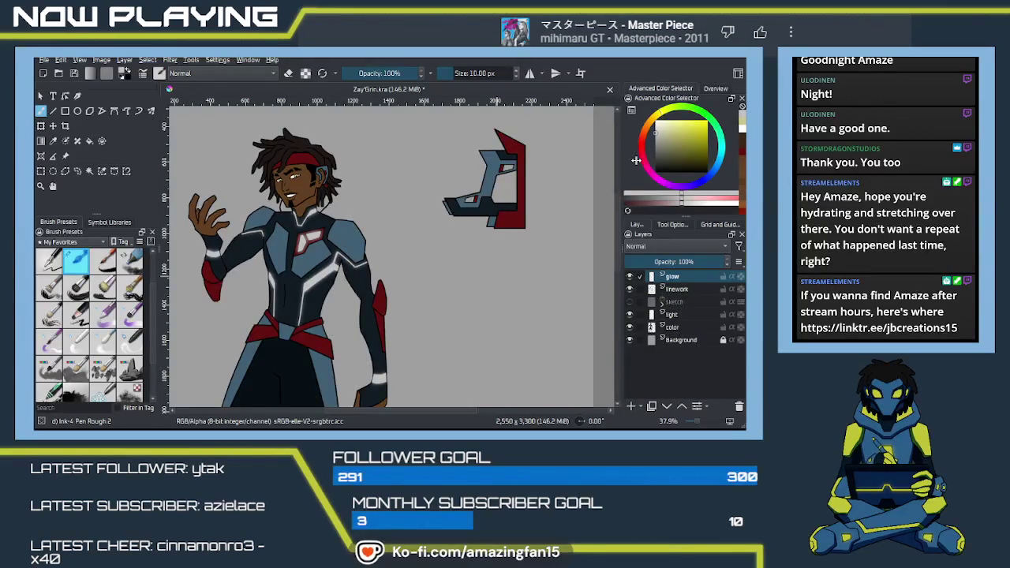
- Crop strips off the canvas top and bottom, leaving a 2550 × 2802 image
scroll(408, 288, "down", 1)
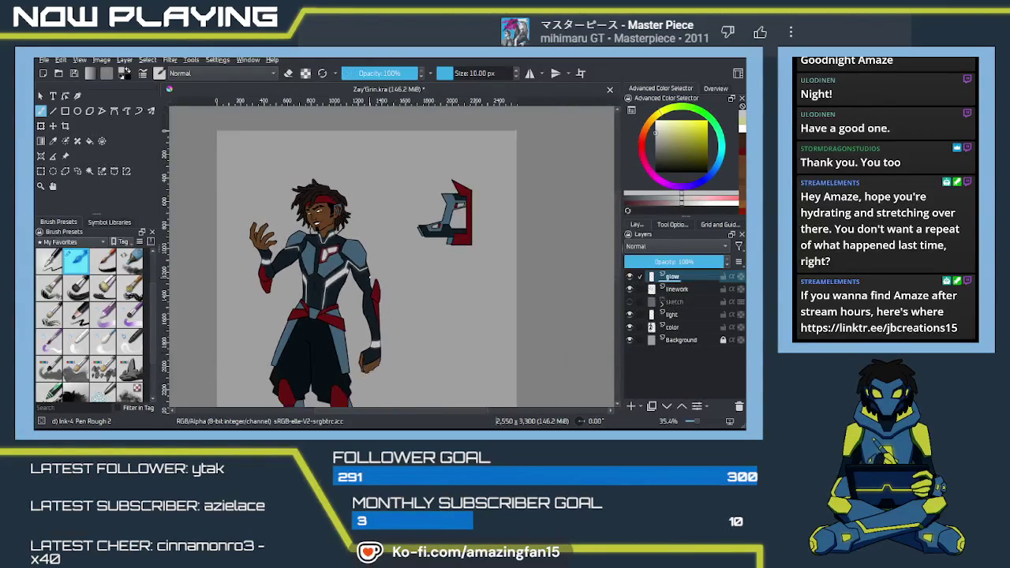
scroll(422, 197, "down", 3)
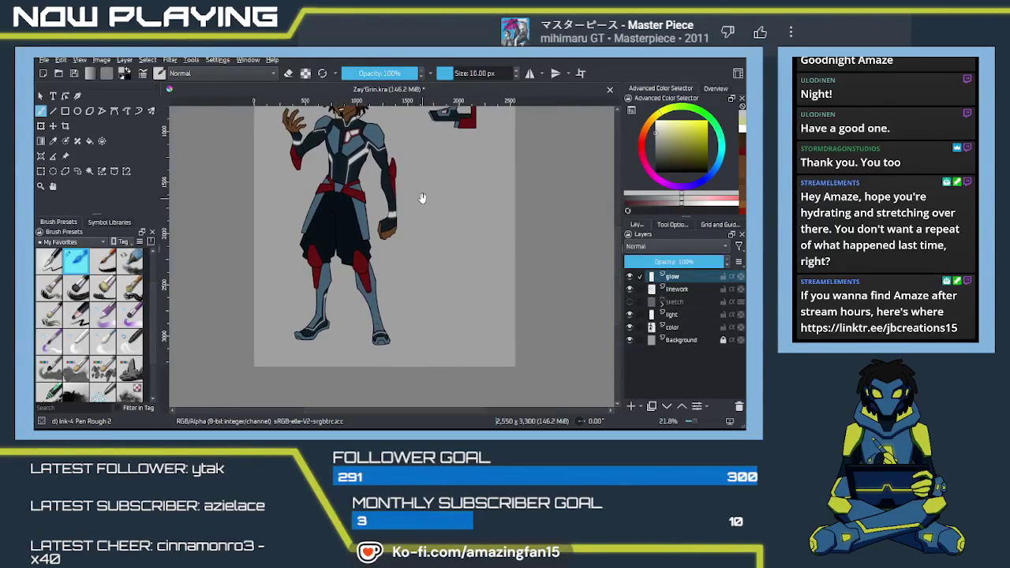
scroll(422, 197, "up", 3)
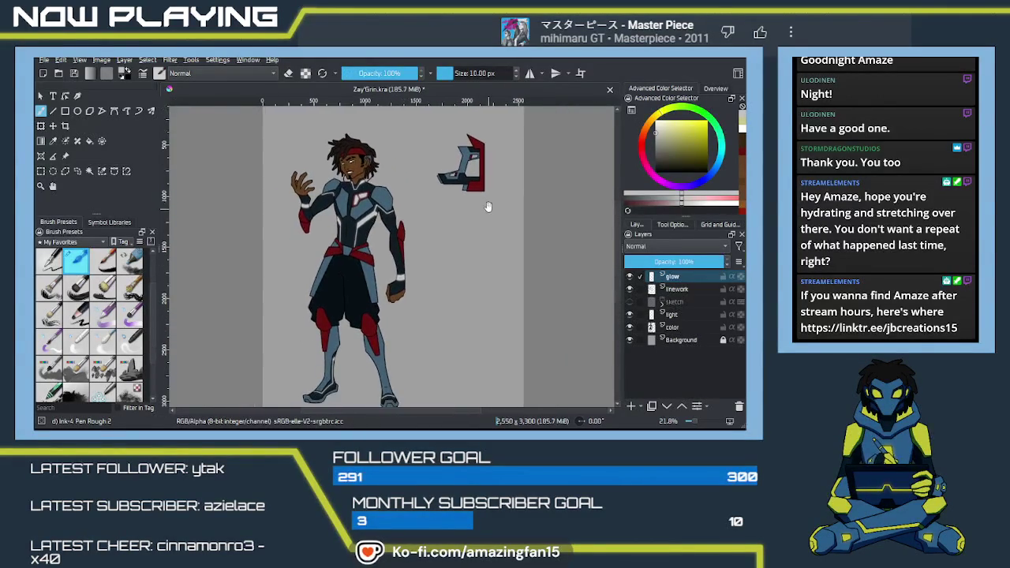
scroll(488, 206, "down", 1)
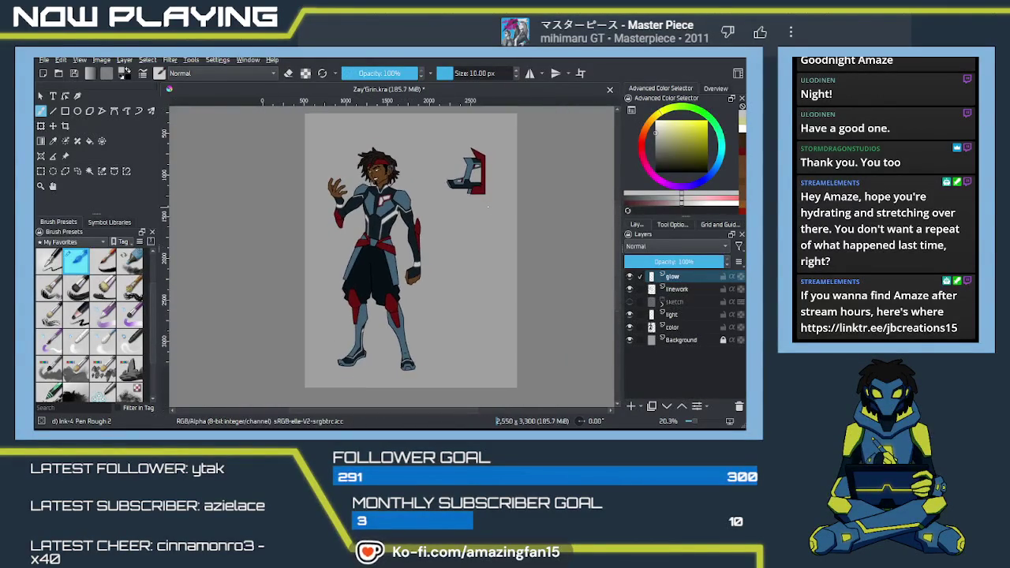
left_click(66, 126)
left_click_drag(411, 113, 410, 142)
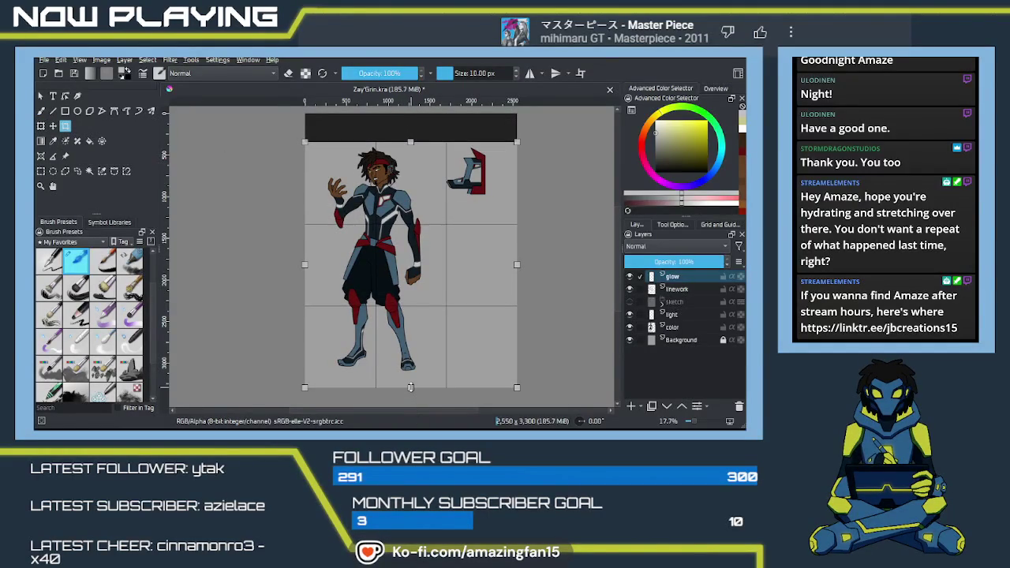
left_click_drag(410, 387, 410, 374)
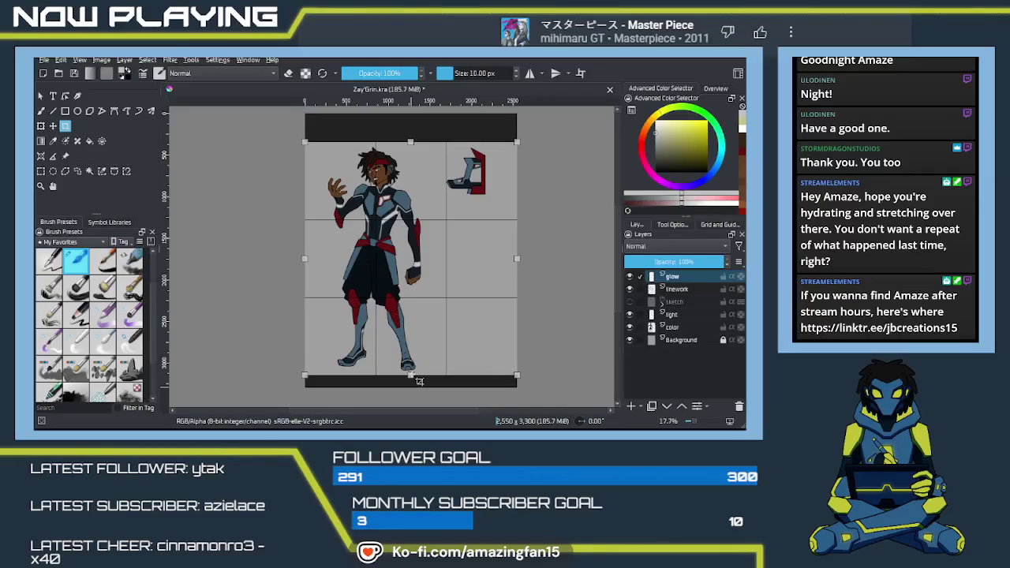
key("Return")
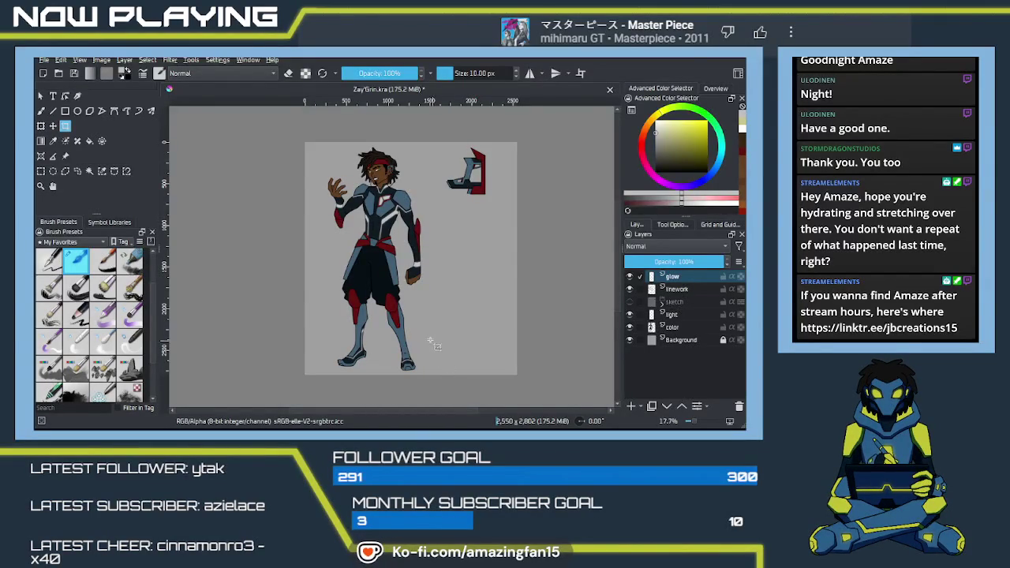
- Duplicate the linework layer, place the copy just above Background, and select it
scroll(449, 355, "up", 2)
left_click(691, 291)
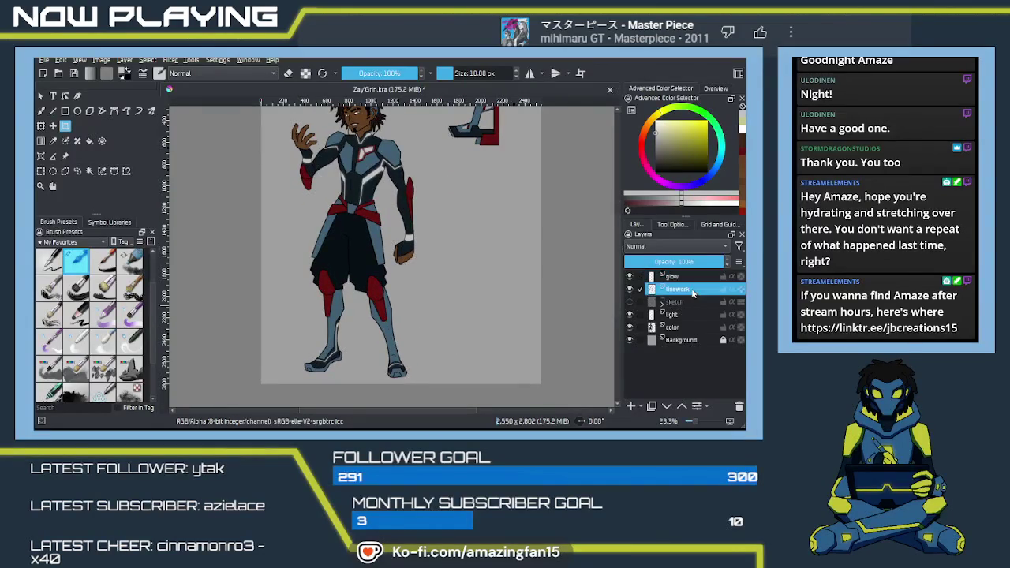
key("ctrl+j")
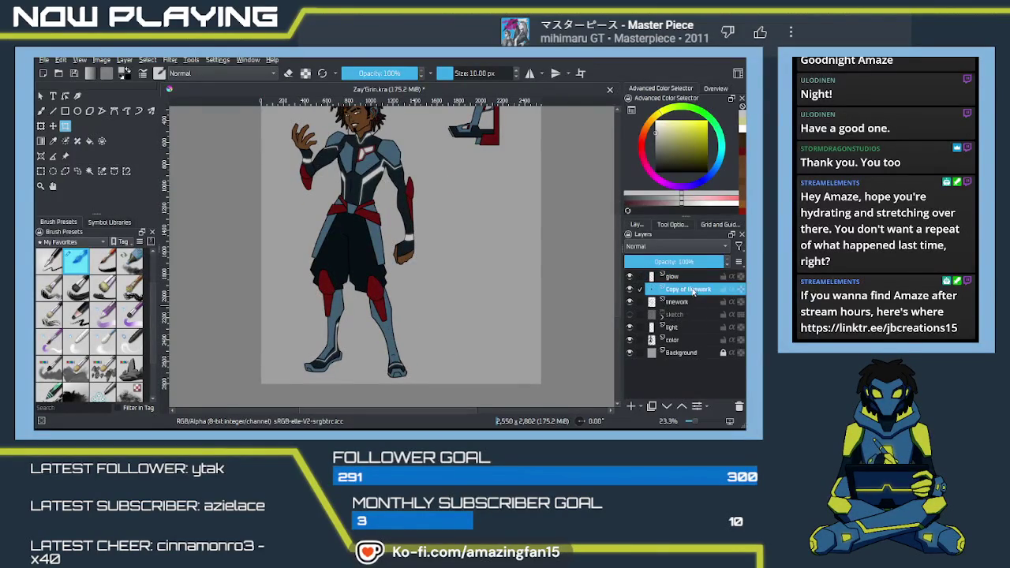
left_click_drag(693, 291, 695, 348)
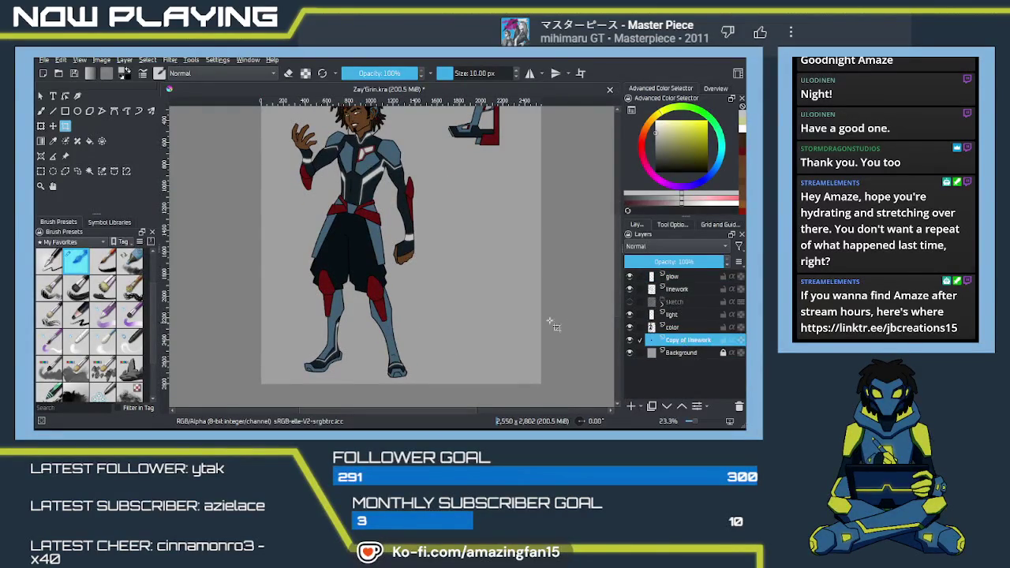
left_click_drag(552, 323, 406, 322)
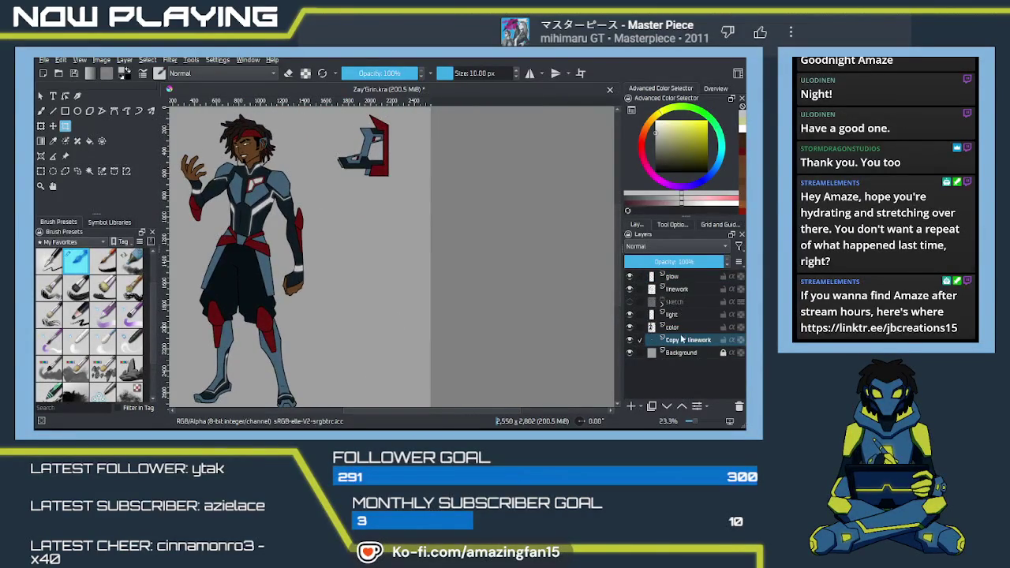
left_click(685, 340)
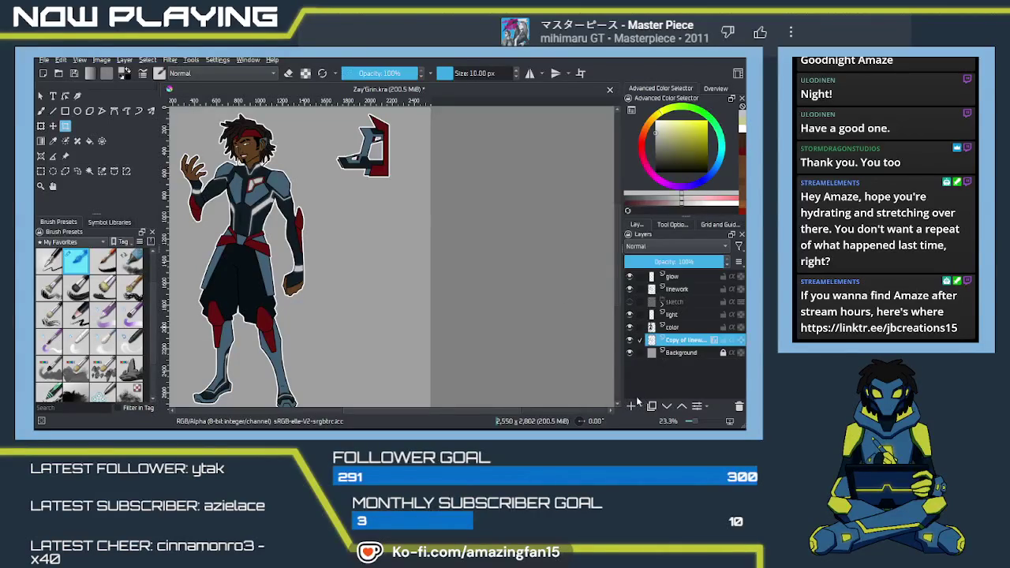
left_click_drag(379, 181, 418, 249)
scroll(410, 243, "up", 2)
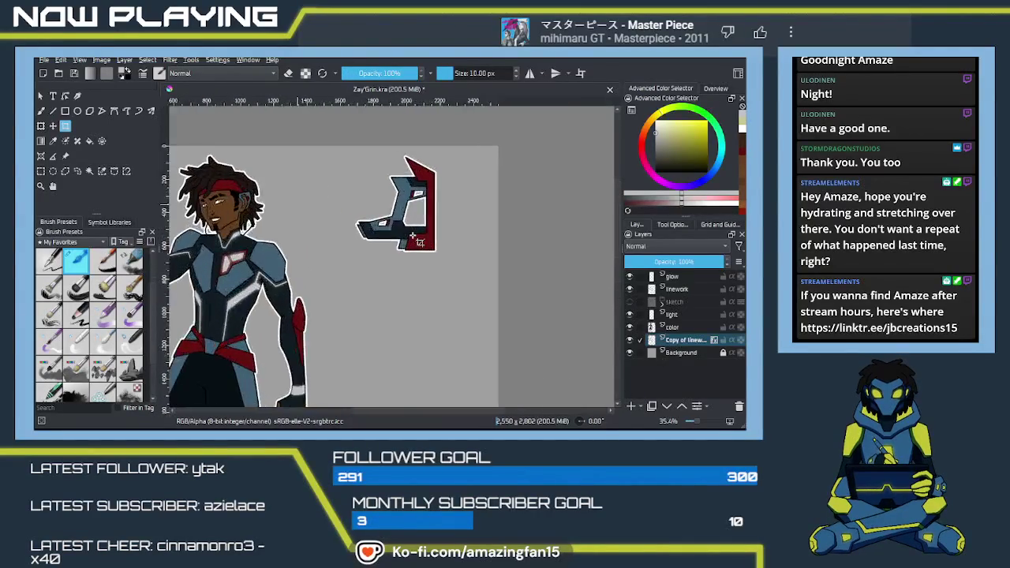
scroll(411, 239, "up", 2)
scroll(412, 235, "down", 3)
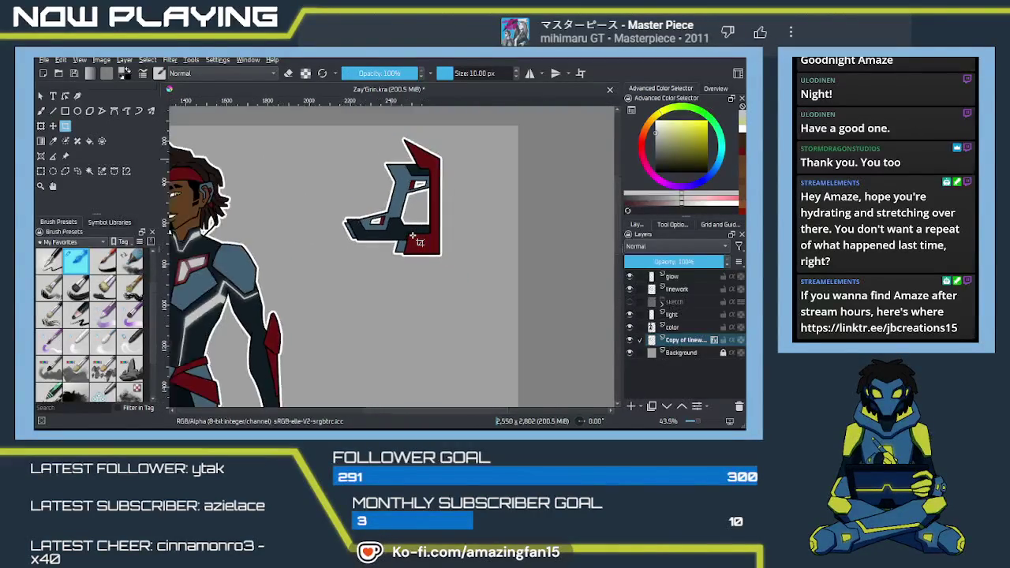
left_click_drag(426, 233, 485, 231)
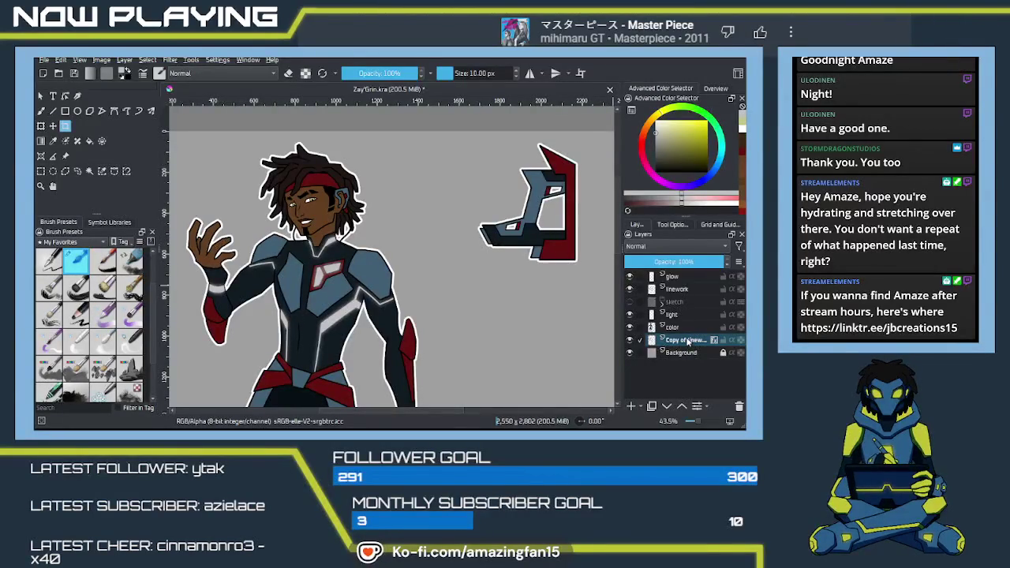
left_click(687, 341)
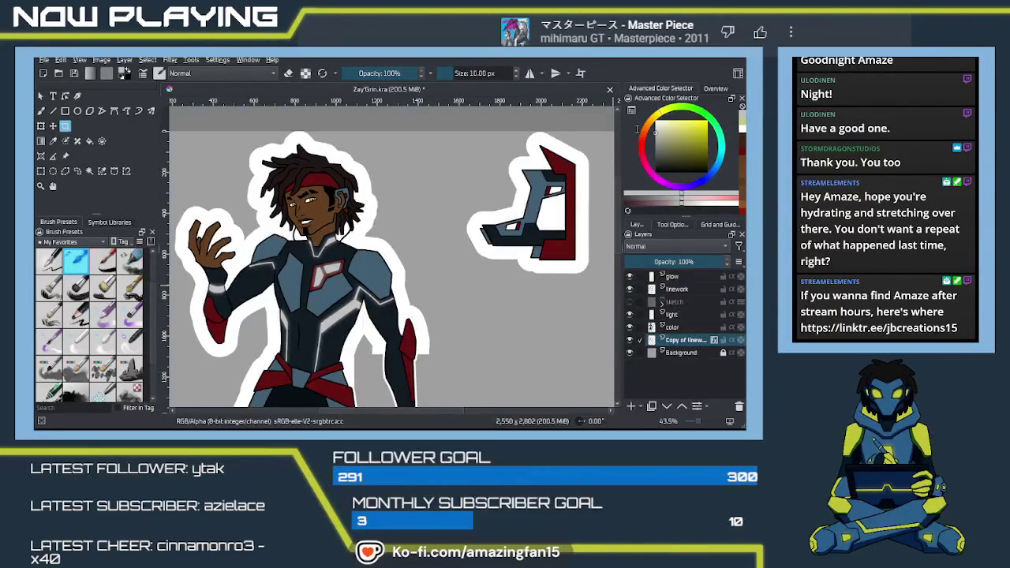
key("ctrl+z")
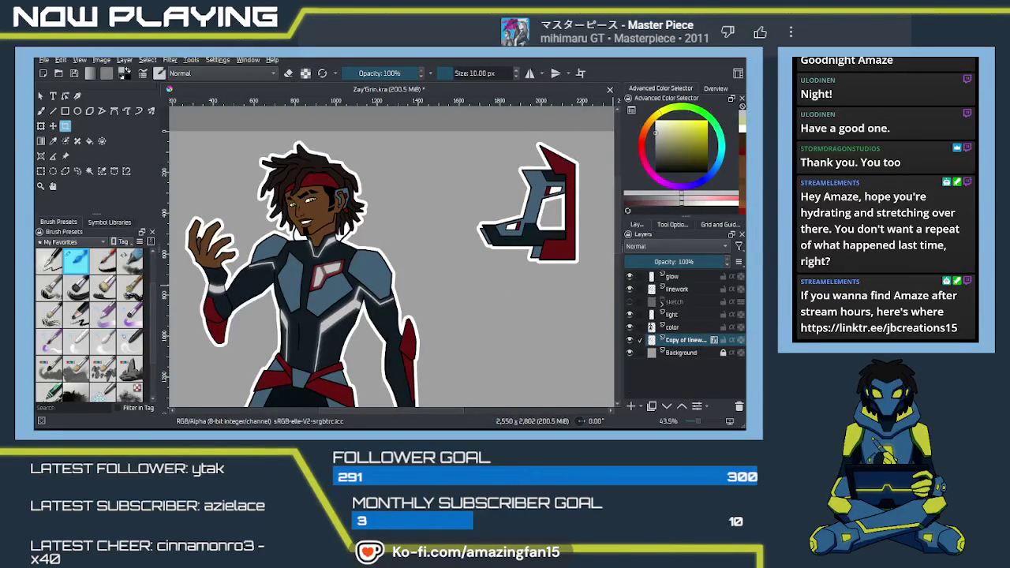
scroll(517, 341, "down", 1)
mouse_move(511, 335)
left_mouse_down()
mouse_move(435, 261)
mouse_move(433, 280)
left_mouse_up()
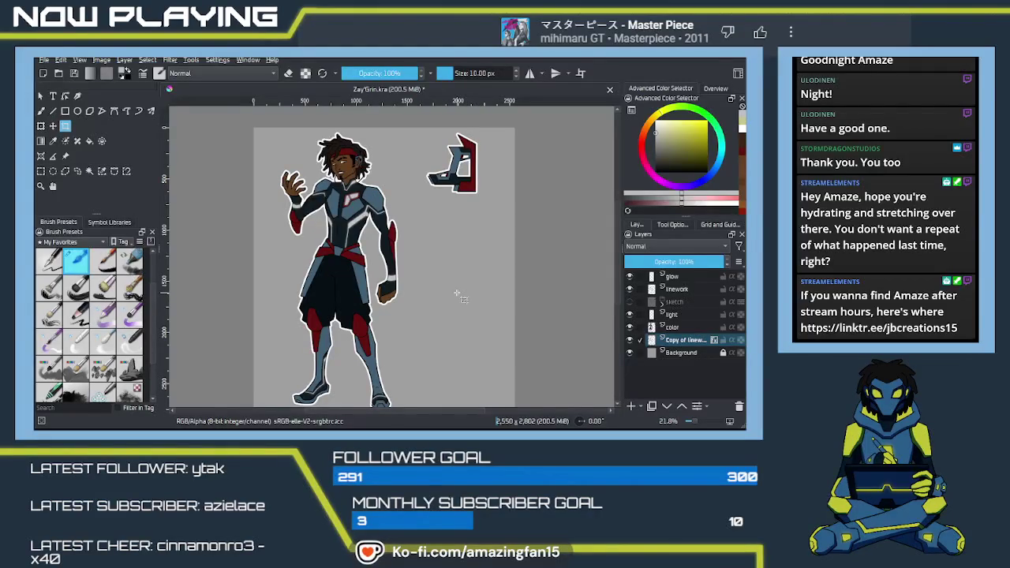
- Save the drawing, then pick a darkened cyan in the Advanced Color Selector
key("ctrl+s")
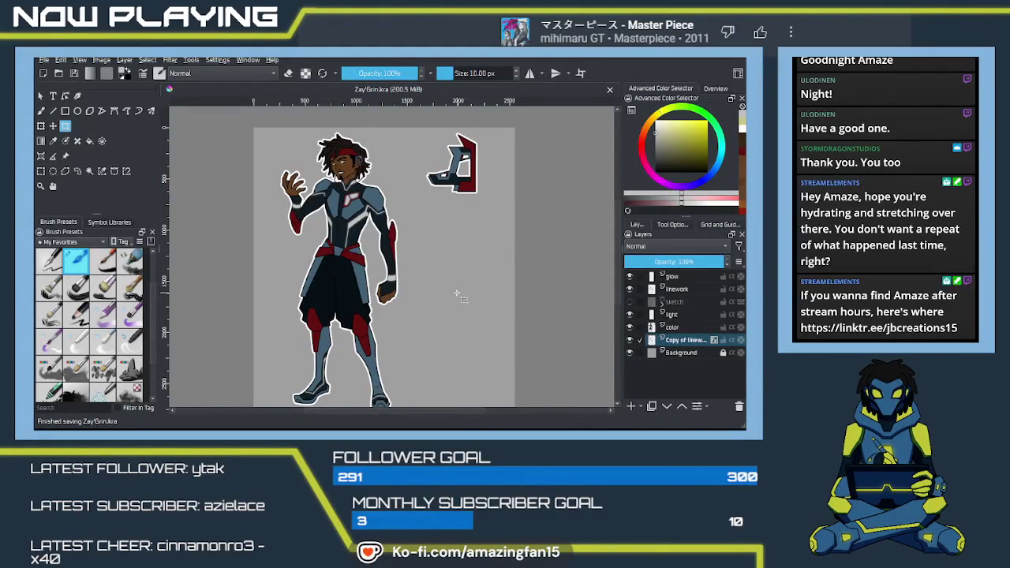
scroll(515, 269, "down", 1)
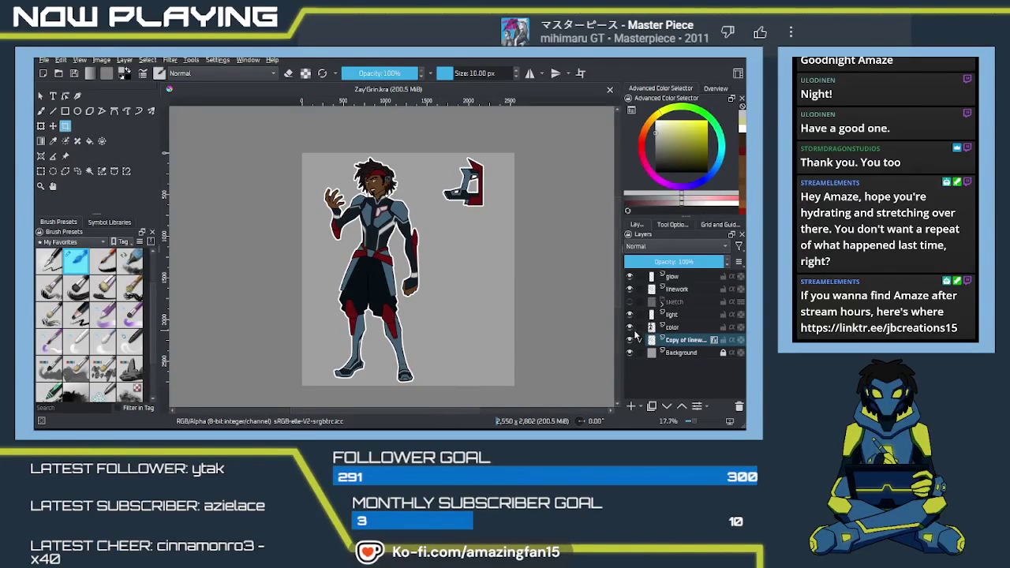
left_click(719, 157)
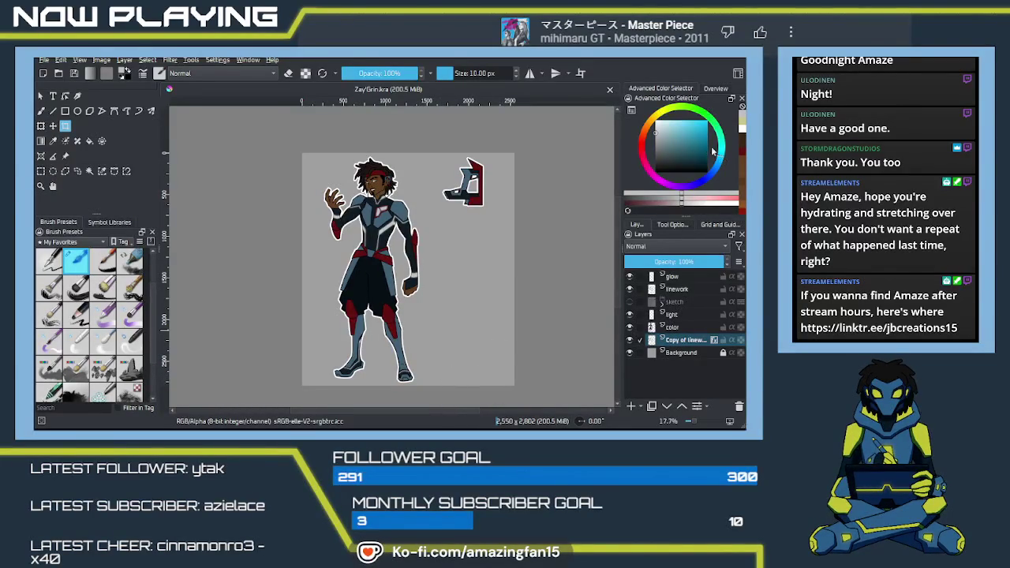
left_click(695, 131)
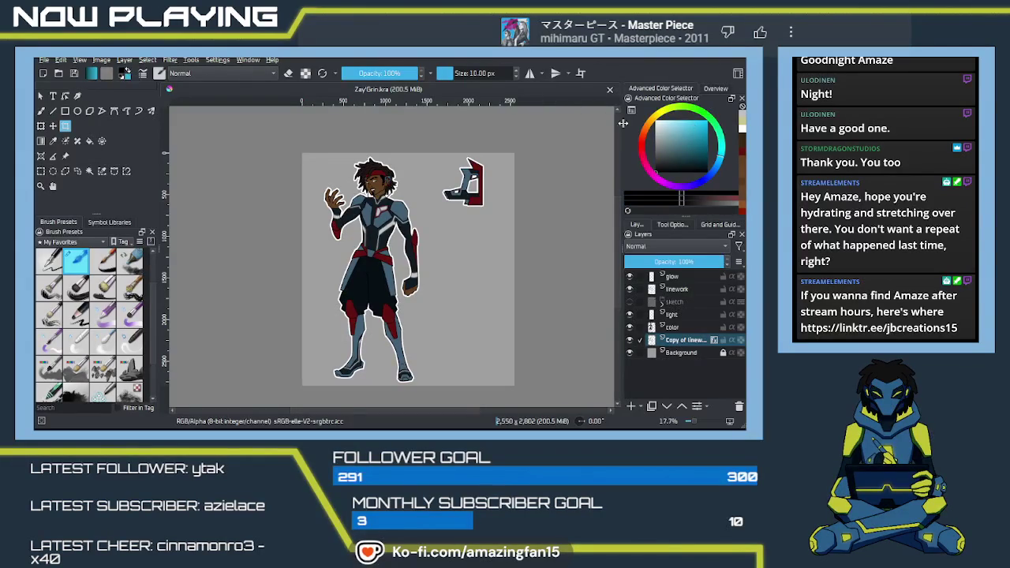
left_click(694, 148)
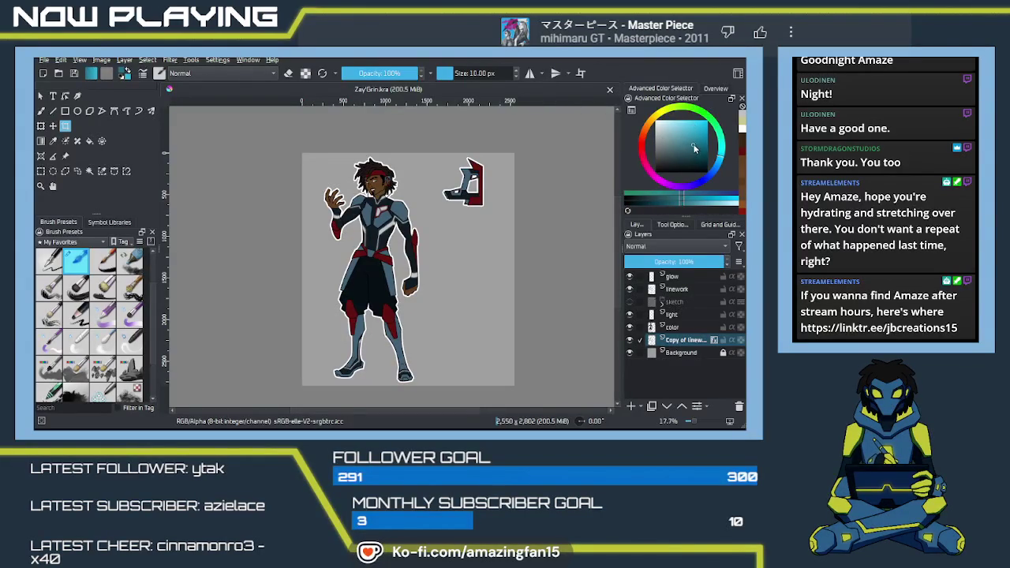
left_click(706, 144)
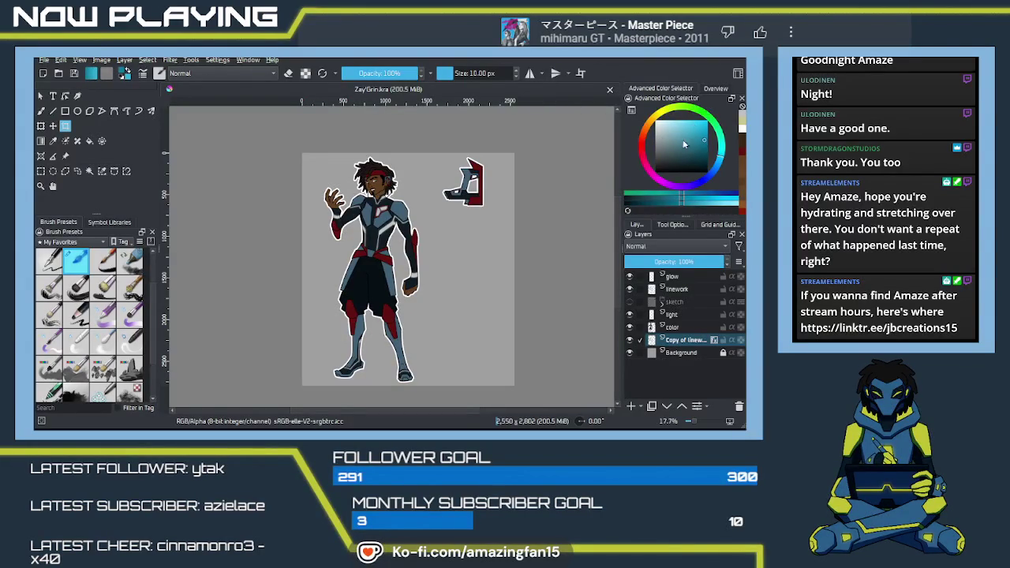
left_click_drag(703, 142, 704, 148)
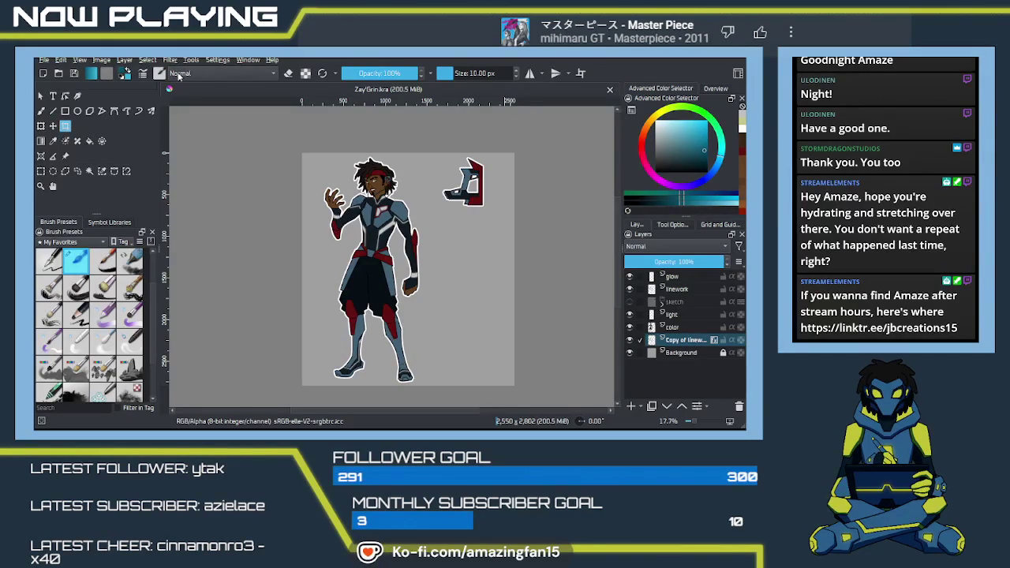
- Add a layer named bg above Background and fill it with a cyan-to-teal gradient
left_click(125, 70)
left_click(40, 141)
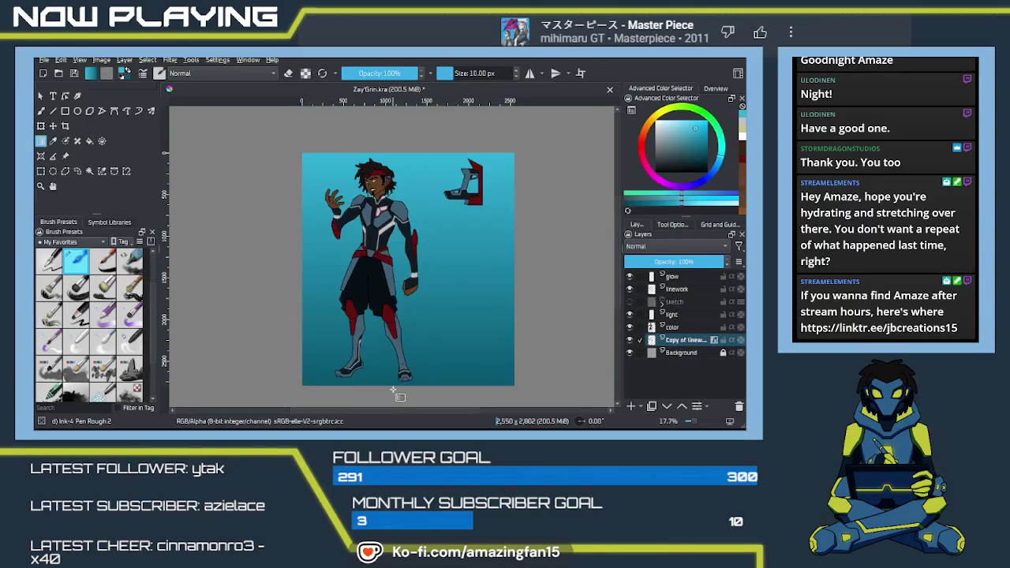
key("ctrl+z")
key("Insert")
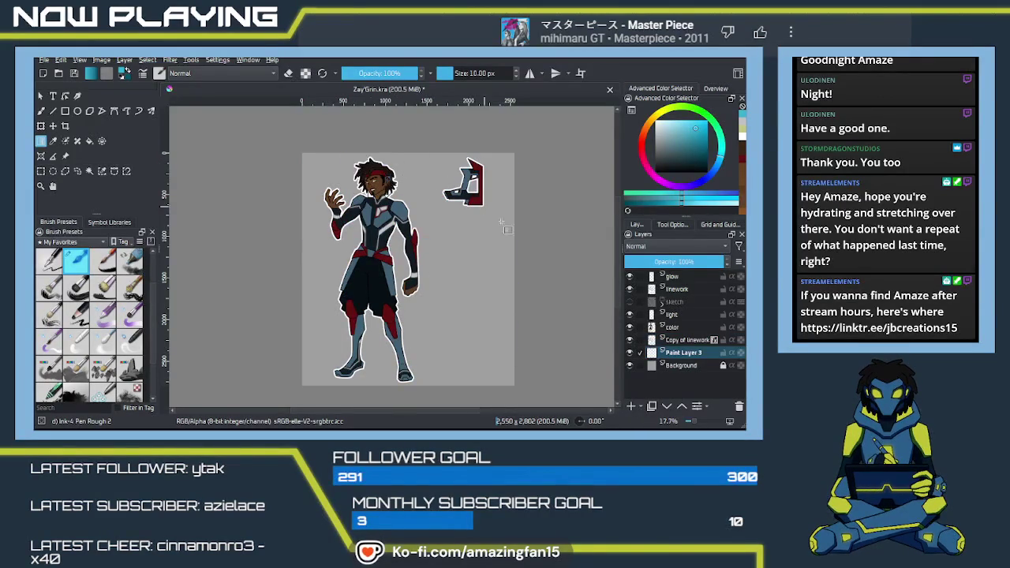
double_click(666, 353)
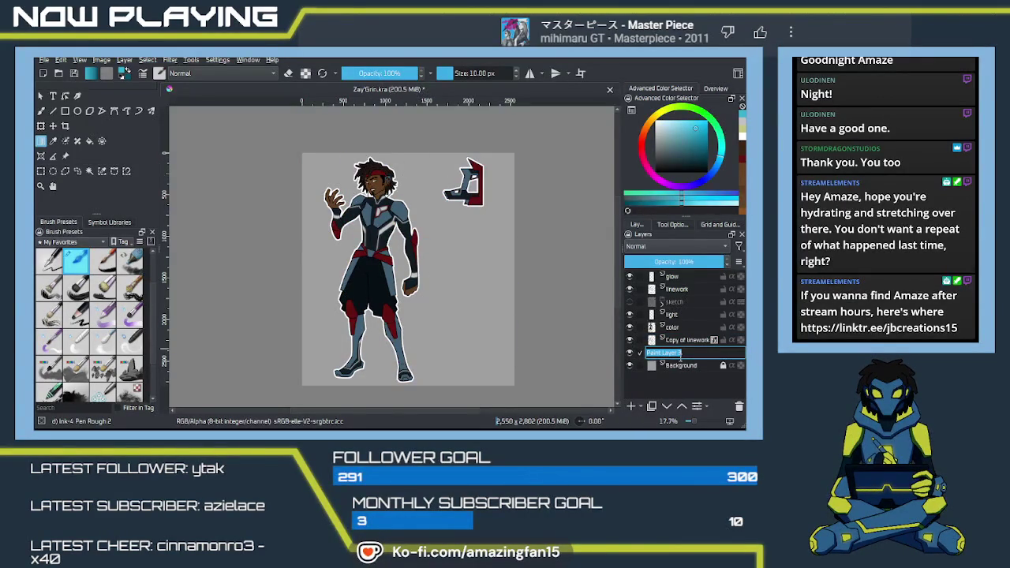
type("bg")
key("Return")
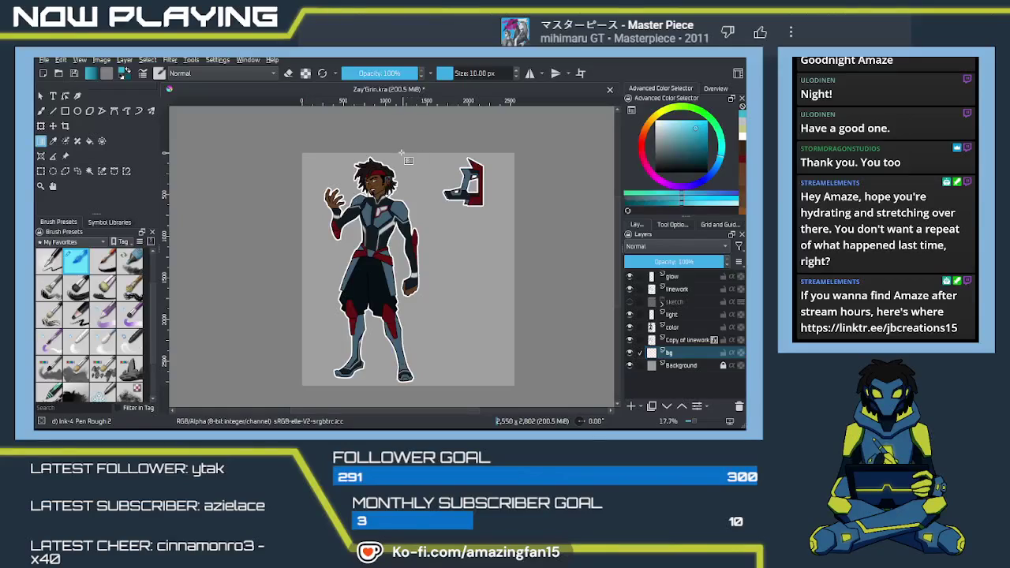
left_click_drag(400, 154, 400, 397)
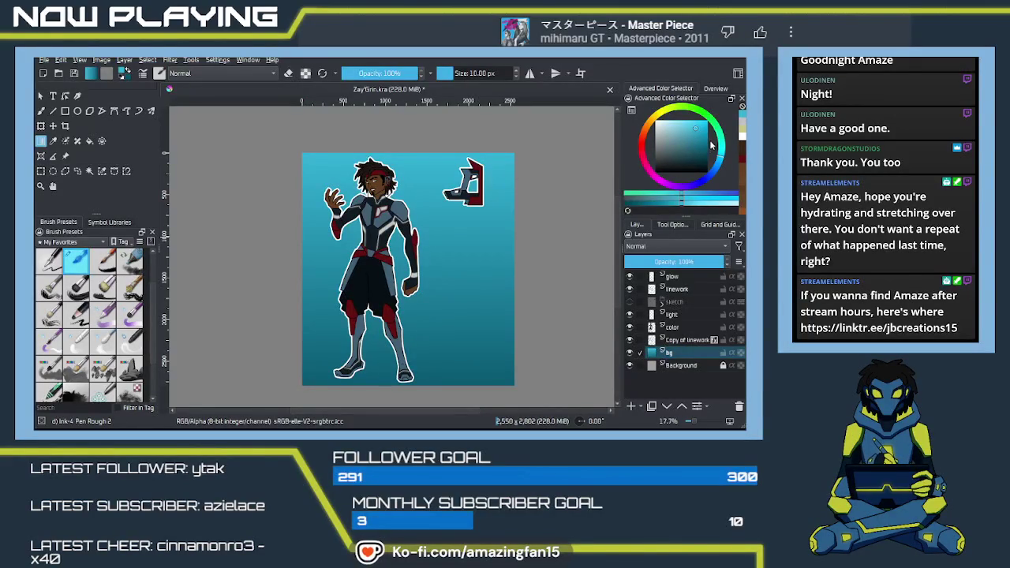
- Shift the painting colour from orange to a muted dark red
left_click(645, 136)
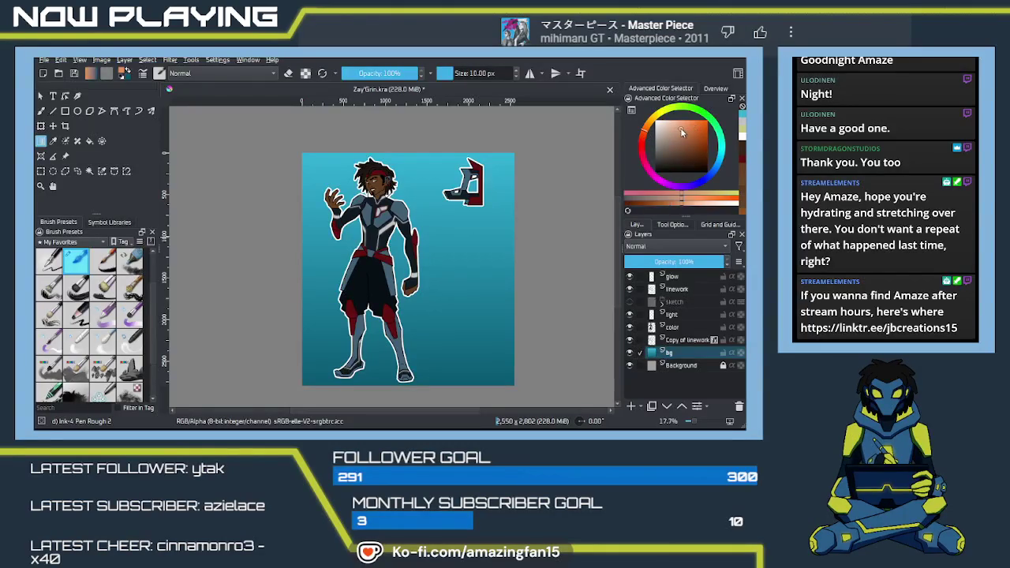
left_click(686, 131)
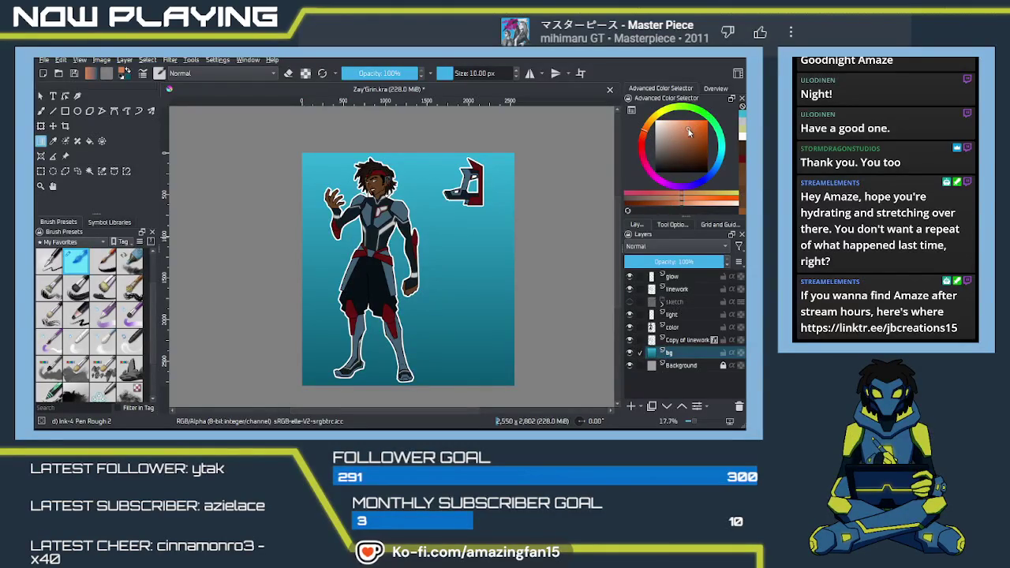
left_click(692, 133)
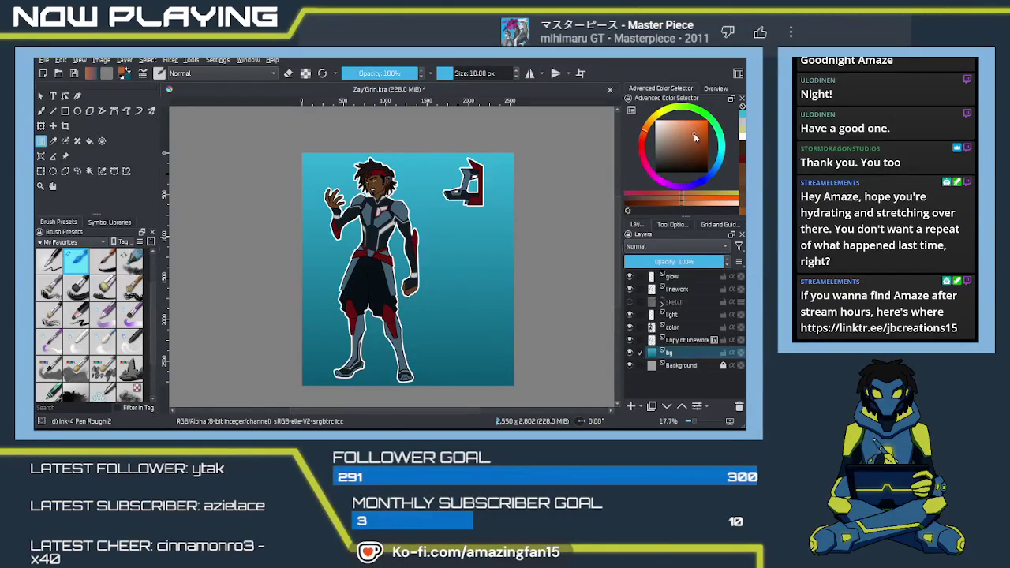
mouse_move(648, 134)
left_mouse_down()
mouse_move(651, 144)
mouse_move(697, 128)
mouse_move(697, 144)
left_mouse_up()
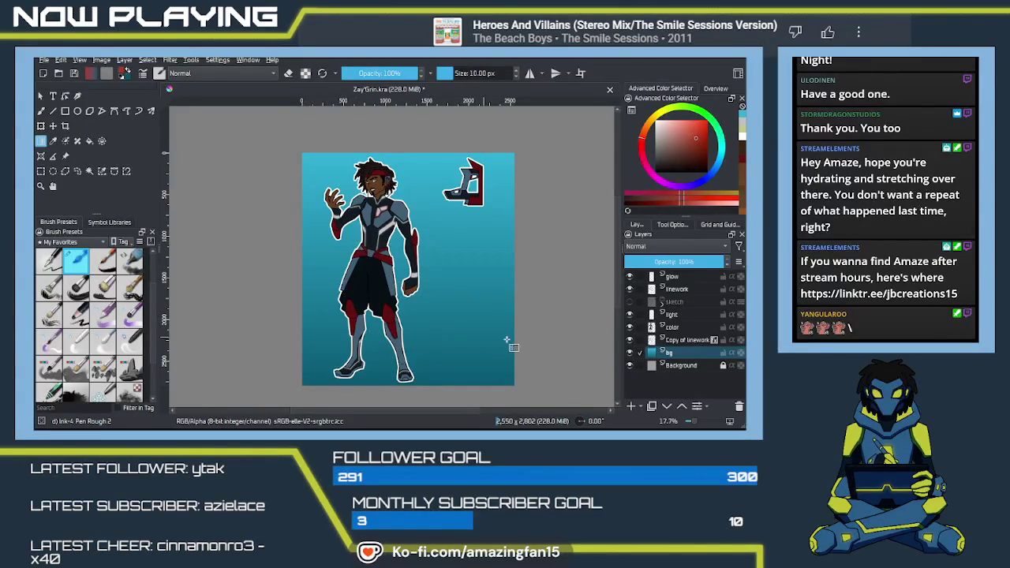
- Add Paint Layer 3 above bg and freehand-select a slanted four-sided area behind the character
left_click(630, 406)
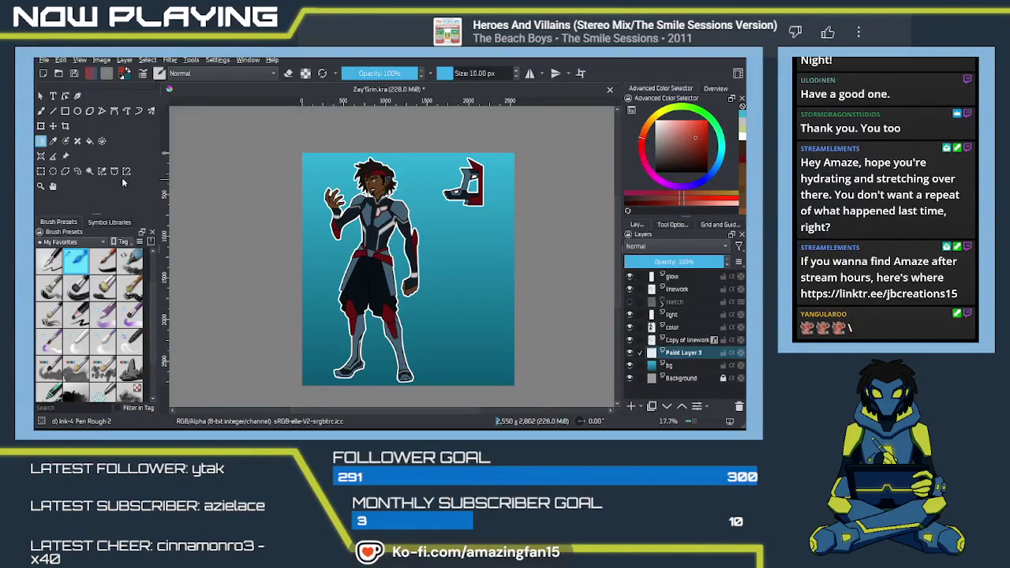
left_click(65, 171)
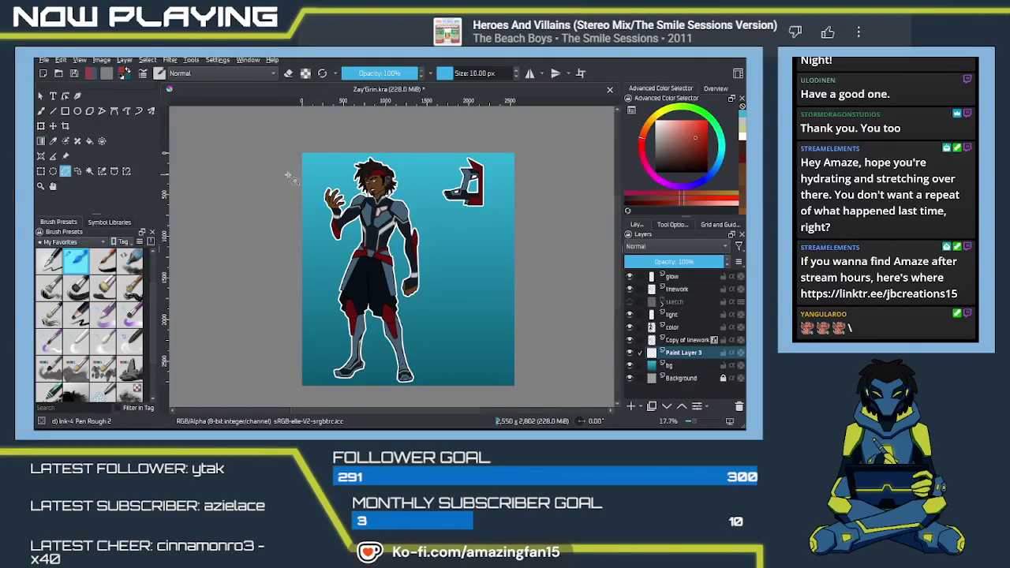
mouse_move(314, 174)
left_mouse_down()
mouse_move(323, 352)
mouse_move(453, 366)
mouse_move(474, 199)
mouse_move(343, 169)
mouse_move(321, 175)
left_mouse_up()
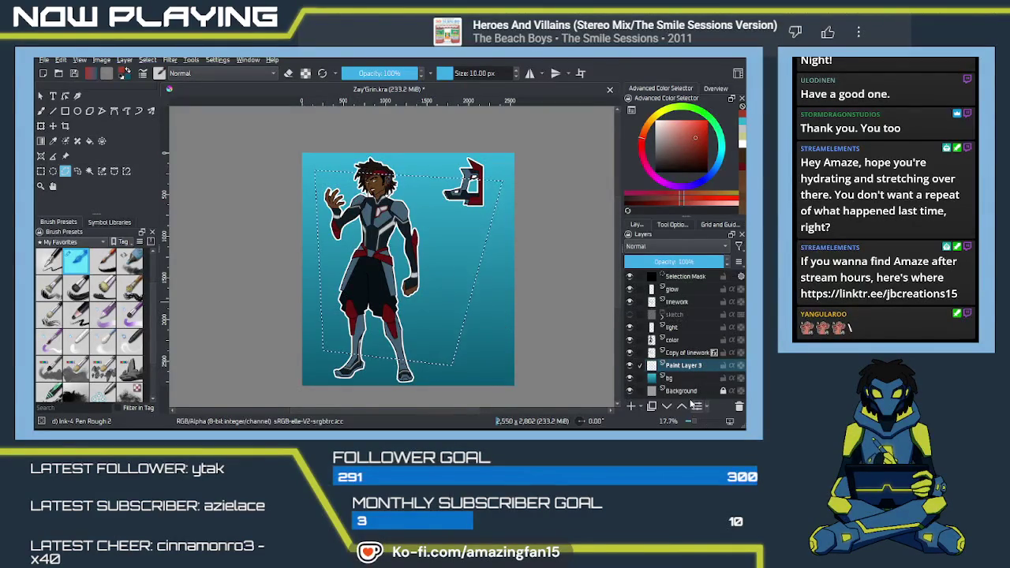
- Set the Fill tool to fill the whole selection and fill the shape dark brownish red
key("f")
left_click(672, 224)
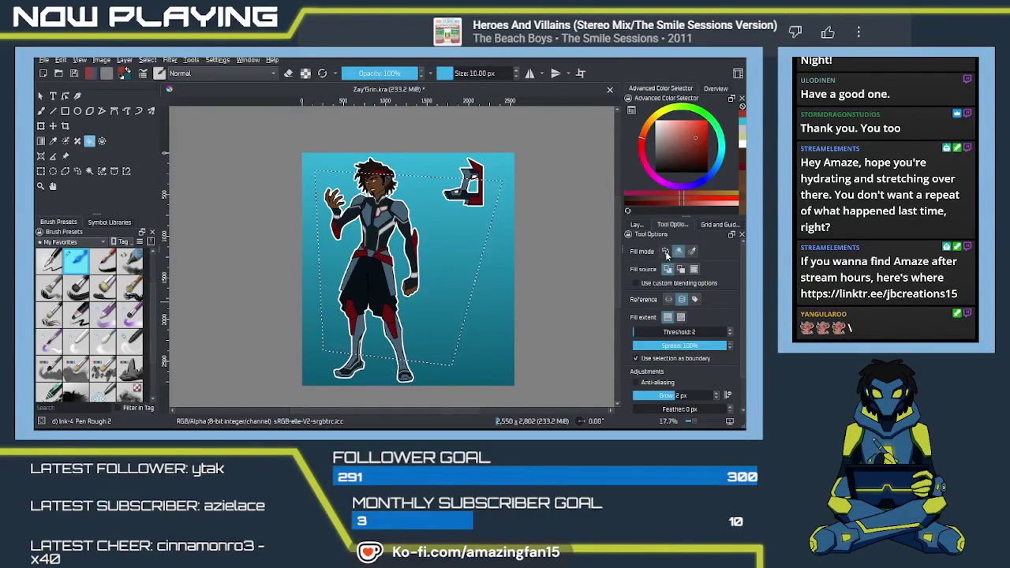
left_click(665, 251)
left_click(455, 254)
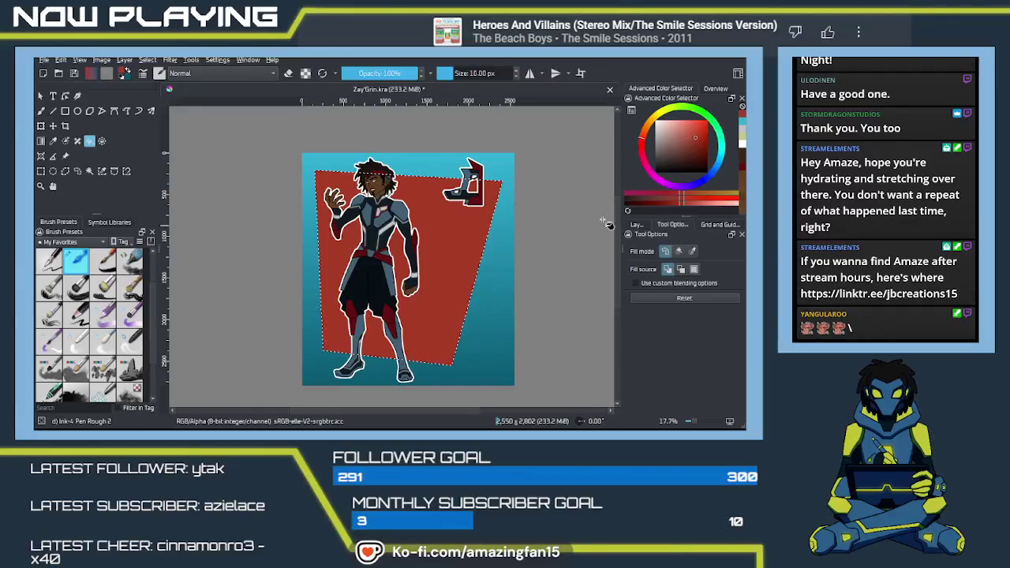
left_click(689, 149)
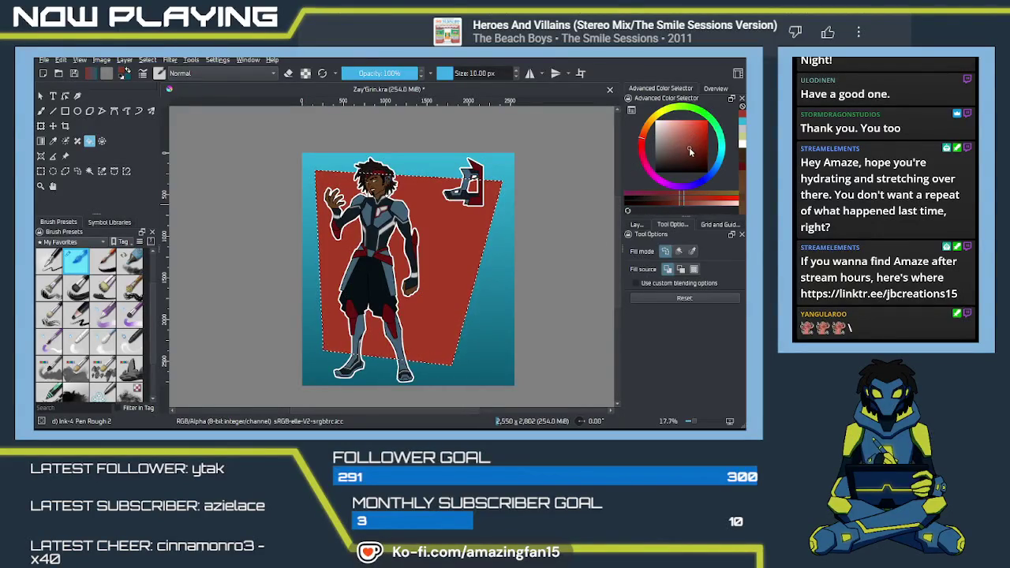
left_click(442, 268)
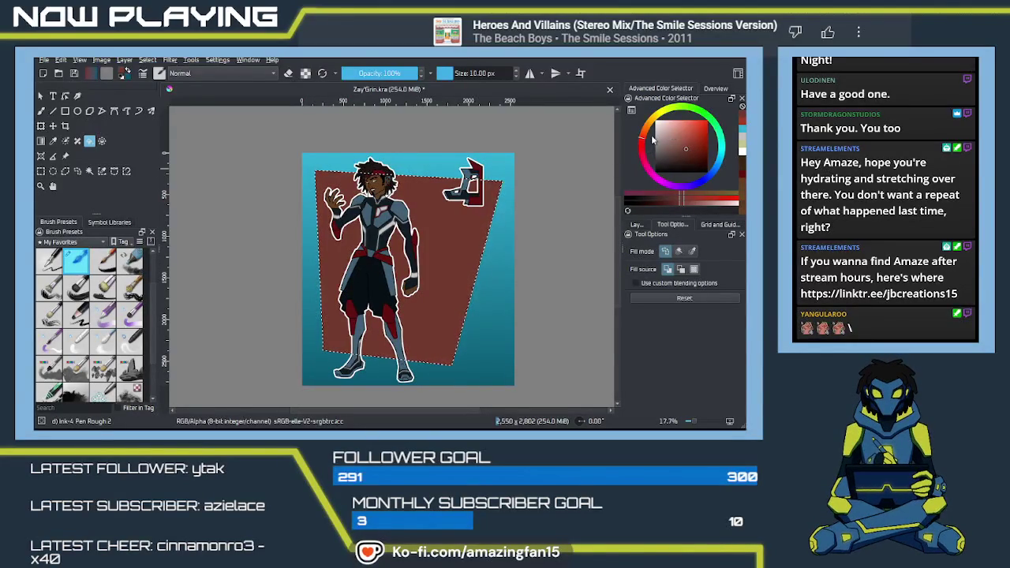
- Refill the shape with orange, then with a slightly darker pale teal
left_click_drag(645, 132, 647, 134)
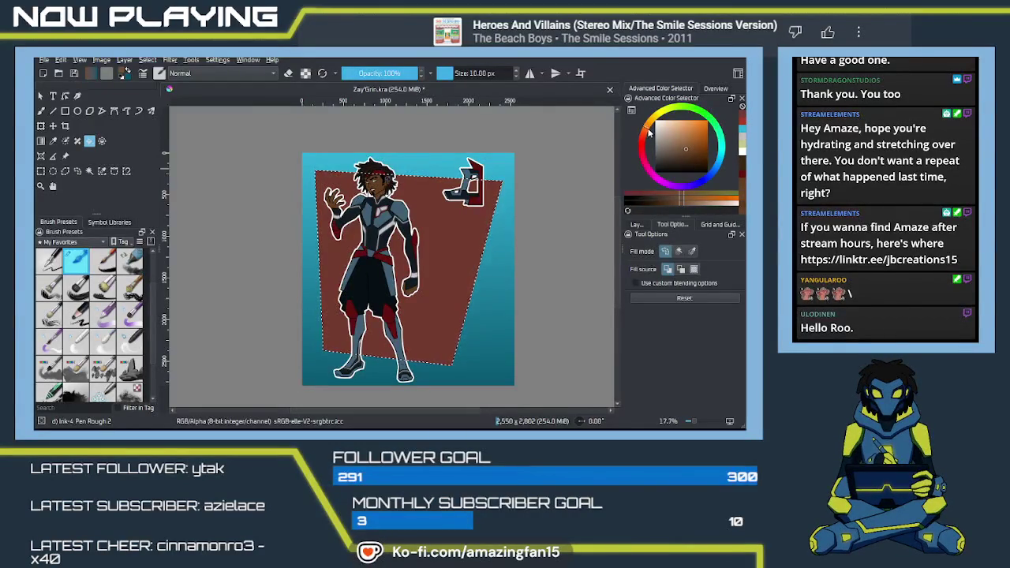
left_click(697, 131)
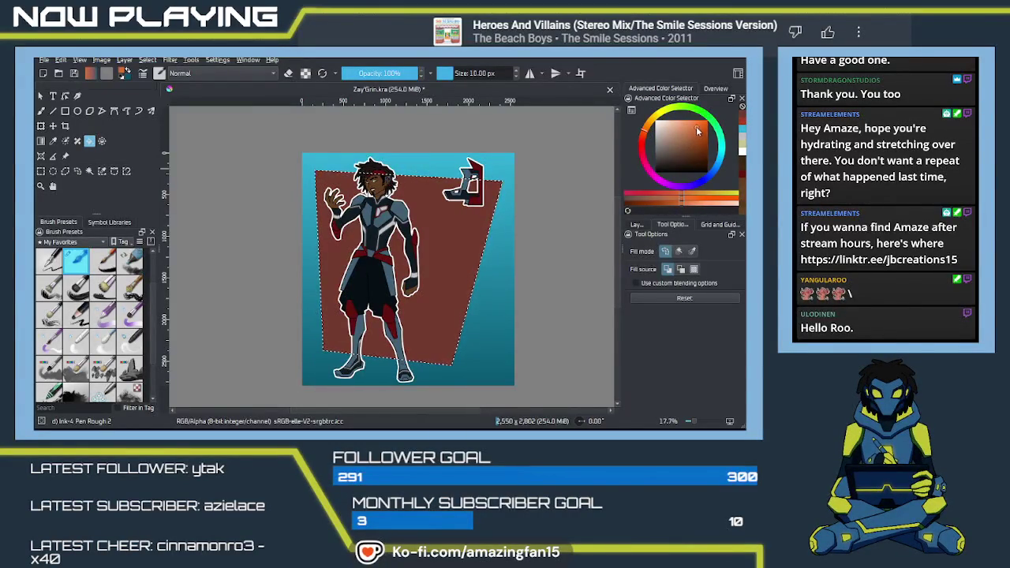
left_click(472, 247)
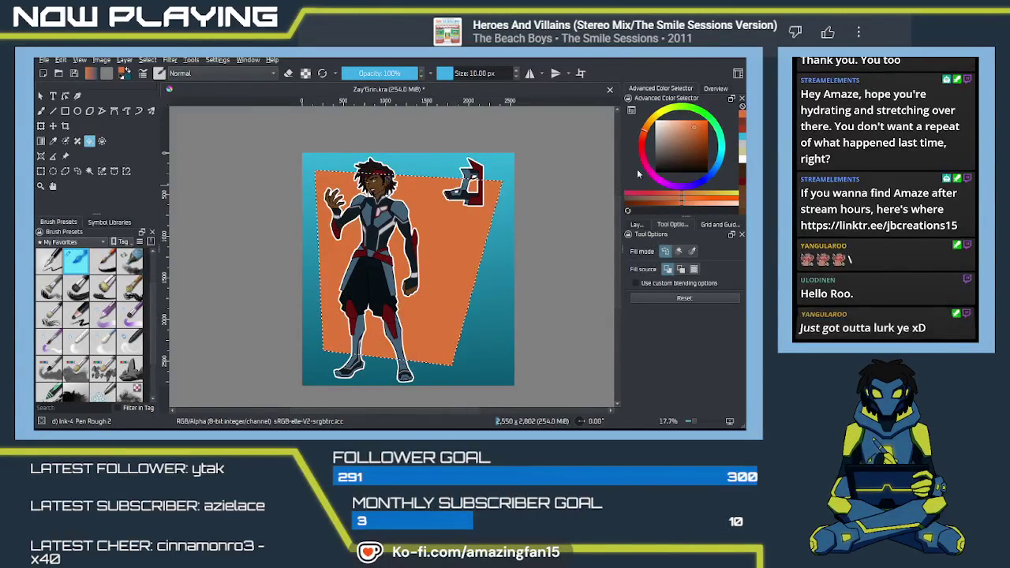
left_click(680, 131)
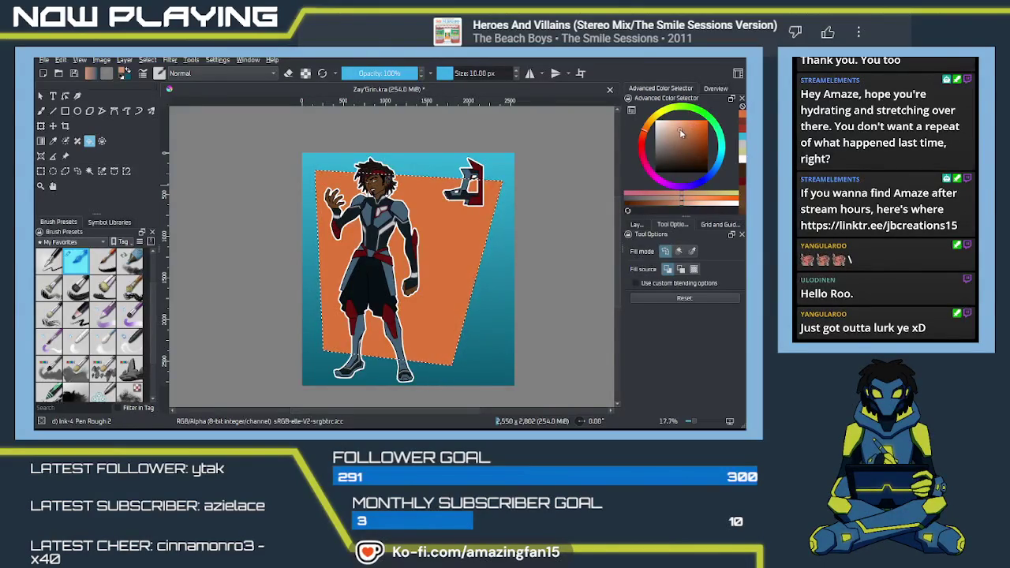
left_click(721, 154)
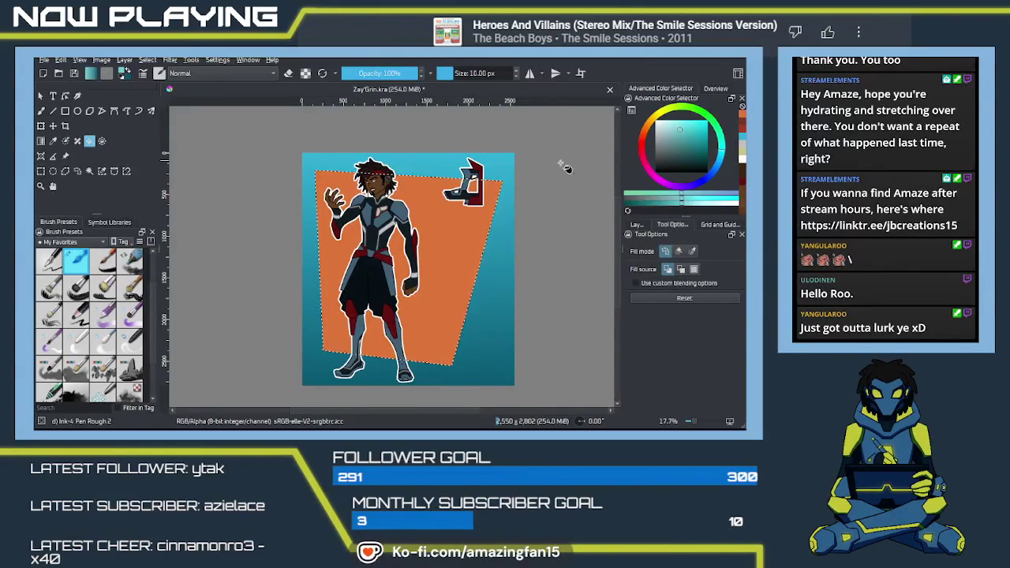
left_click(463, 230)
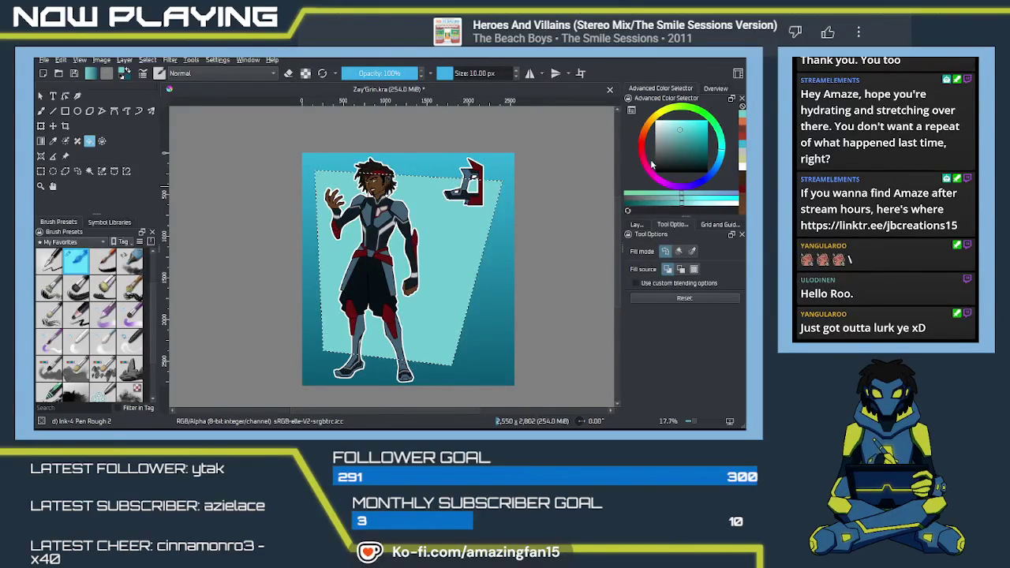
left_click(676, 139)
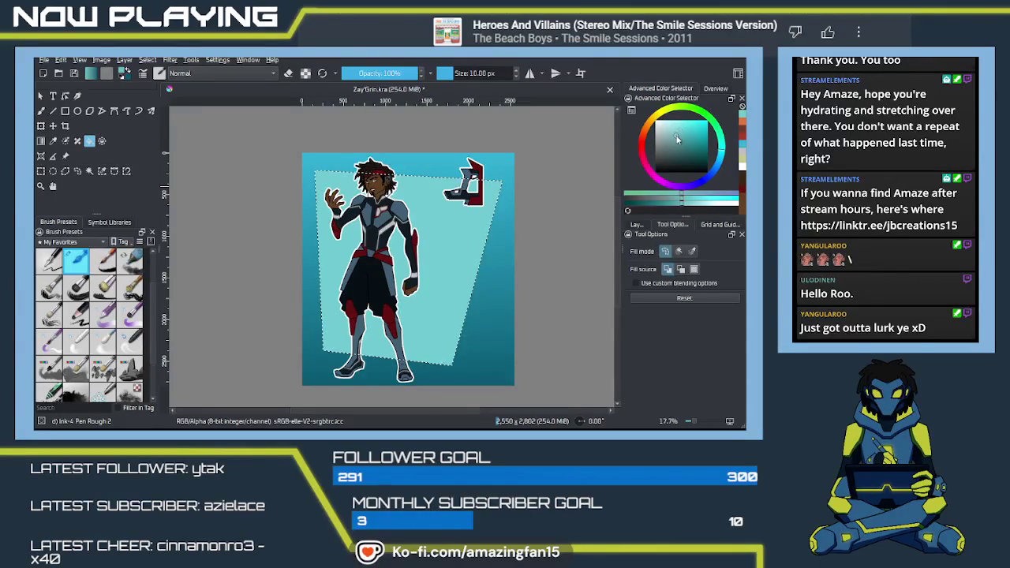
left_click(453, 239)
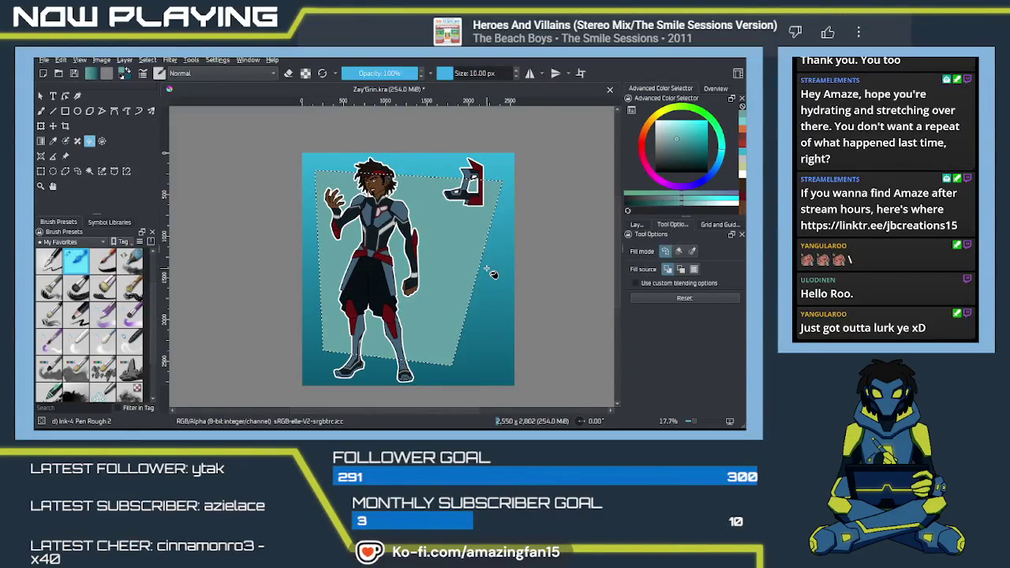
- Restore the backdrop selection, refill it with lighter cyan, then deselect
key("ctrl+shift+a")
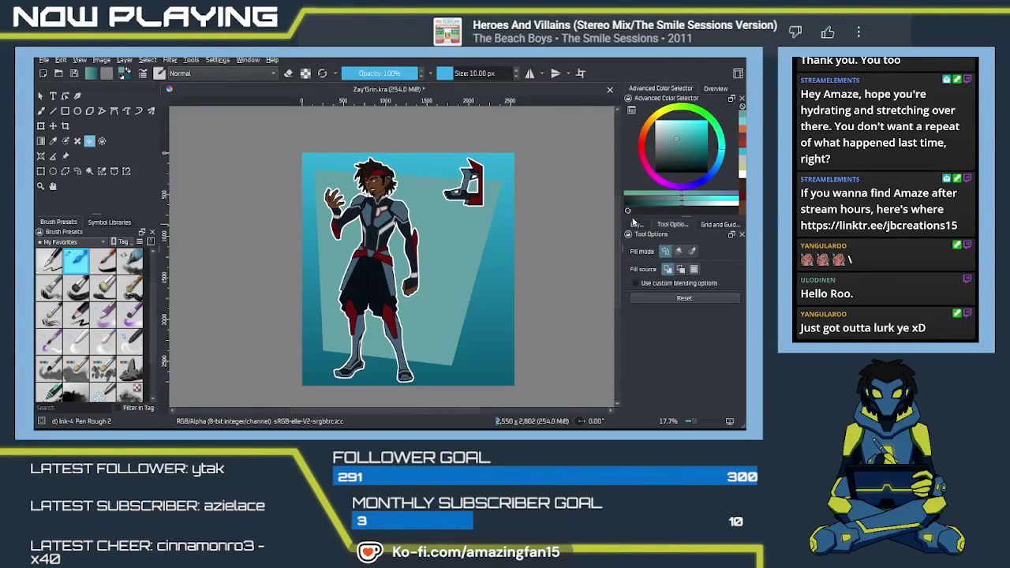
key("ctrl+z")
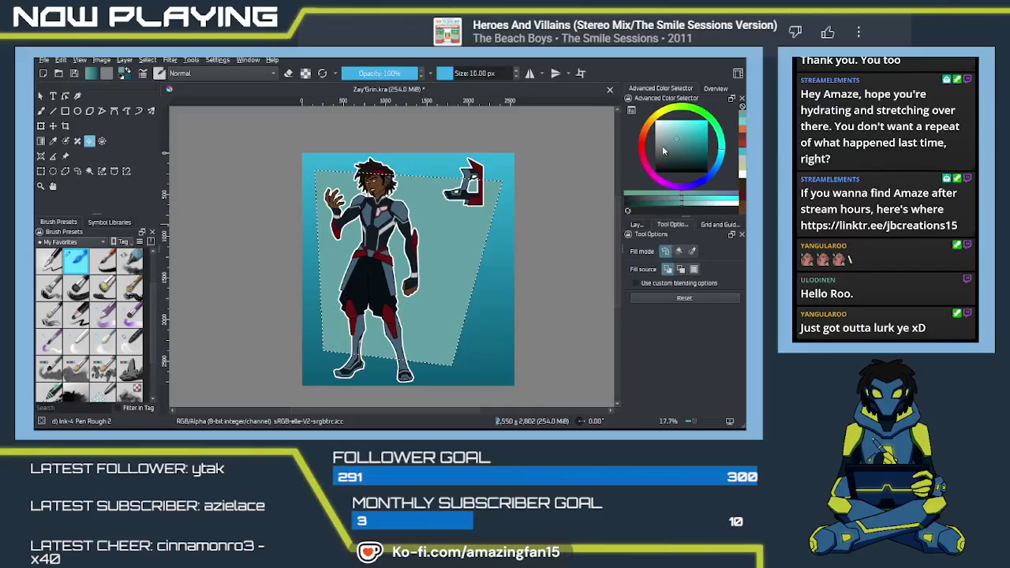
left_click(453, 248)
key("ctrl+shift+a")
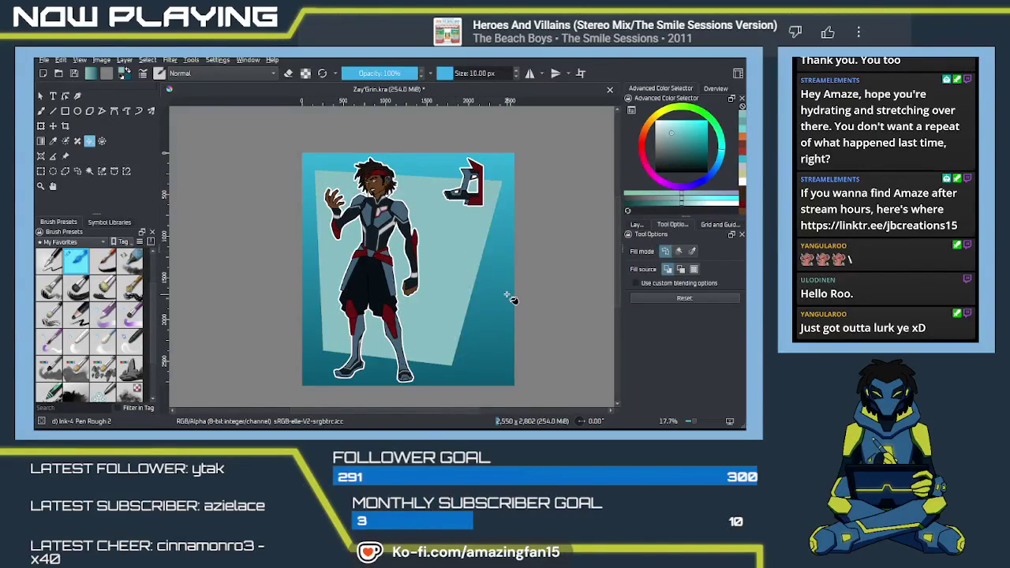
- Draw a polygonal angled selection across the character's torso
left_click_drag(511, 298, 491, 273)
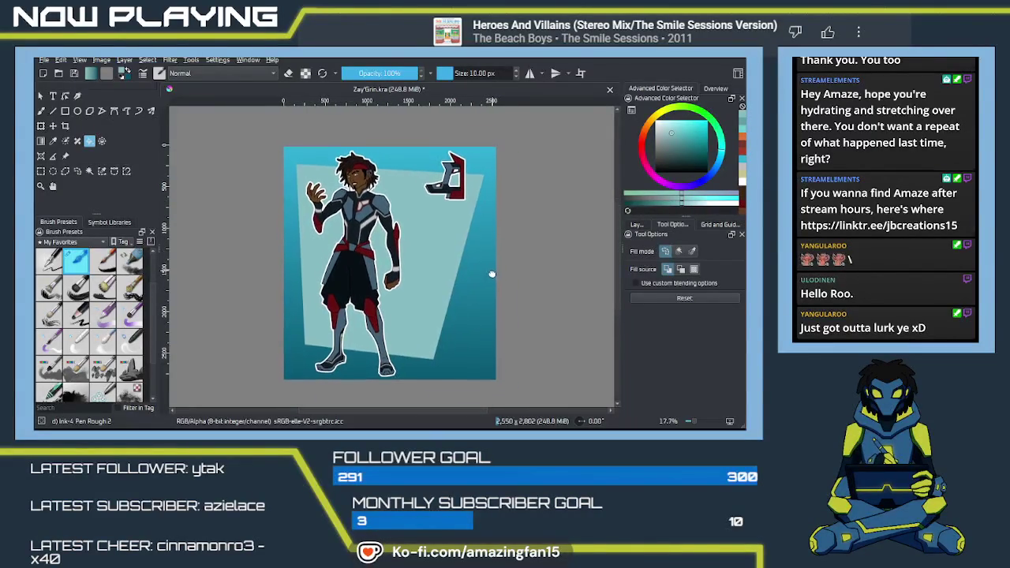
left_click(636, 225)
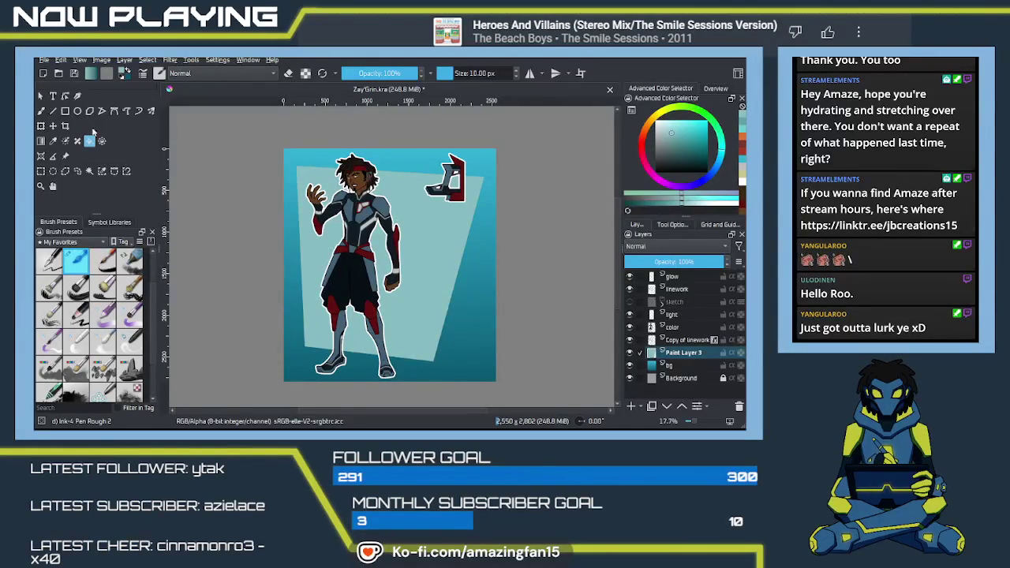
left_click(67, 171)
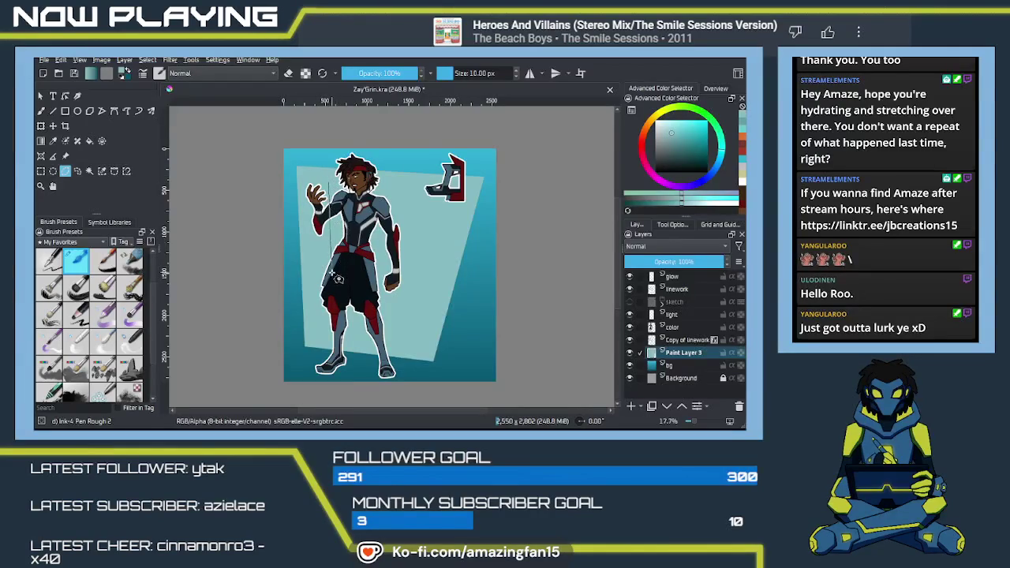
left_click(331, 278)
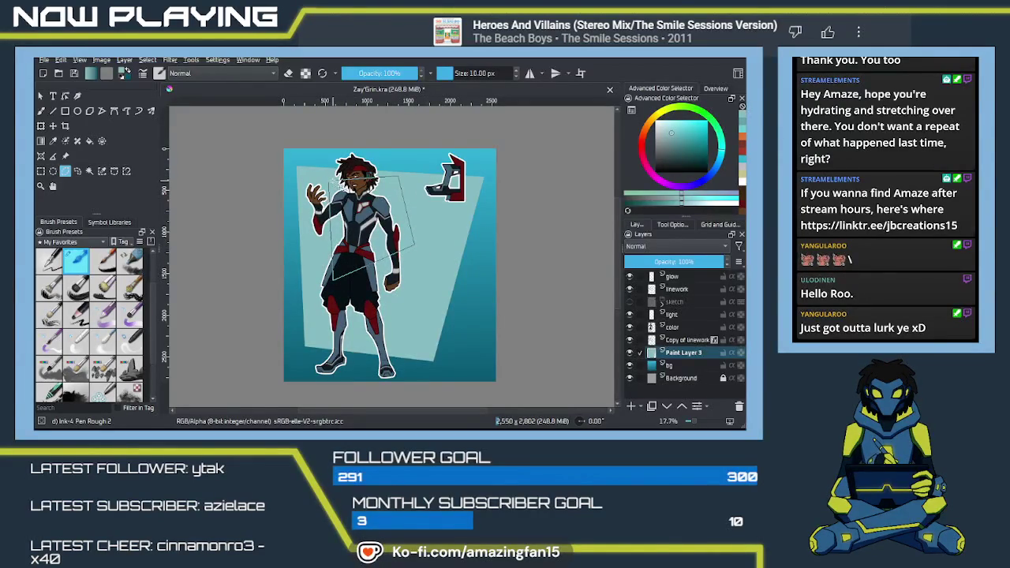
left_click(329, 181)
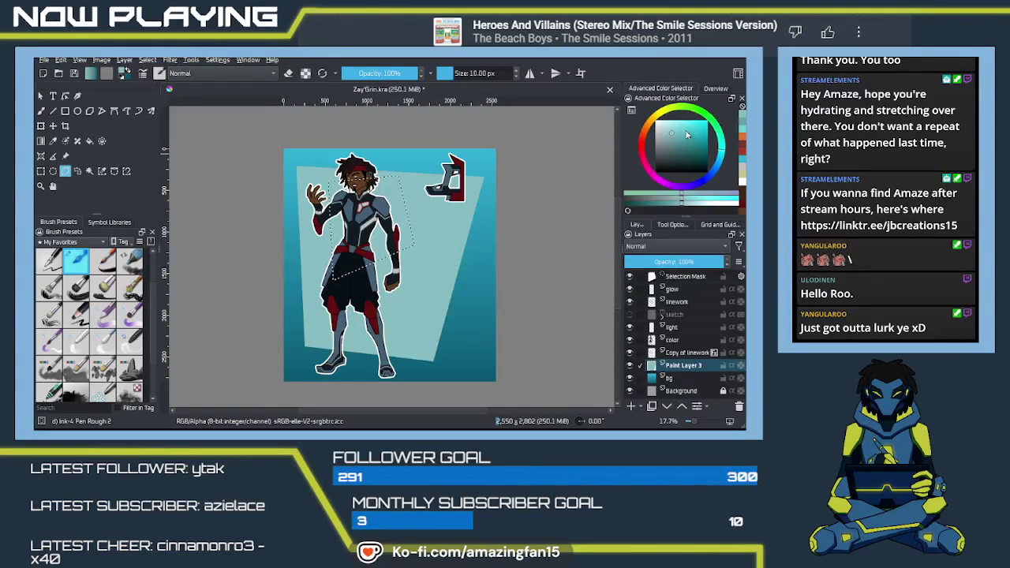
- Fill the torso selection with a lighter cyan
left_click_drag(673, 133, 684, 130)
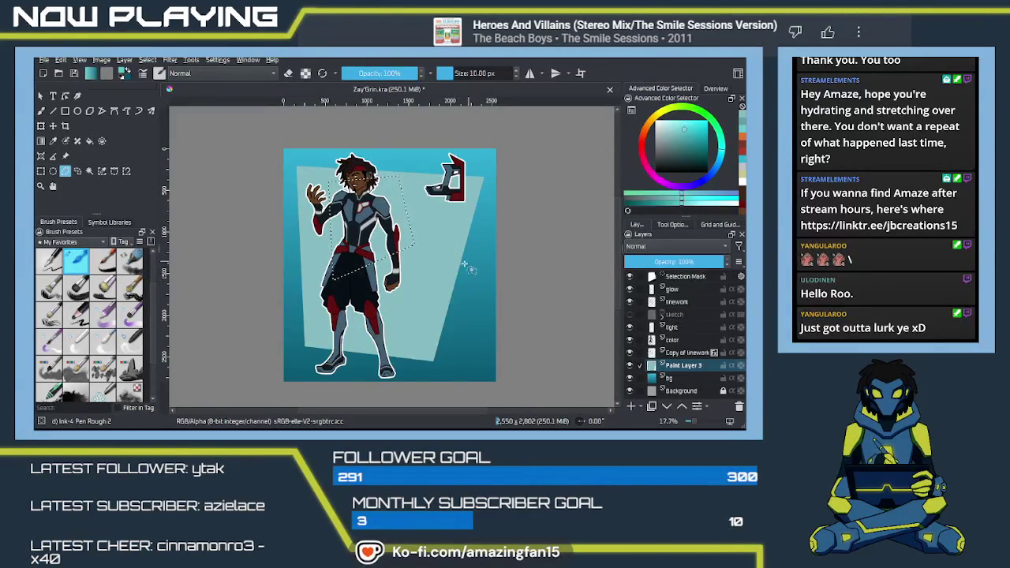
key("f")
left_click(397, 250)
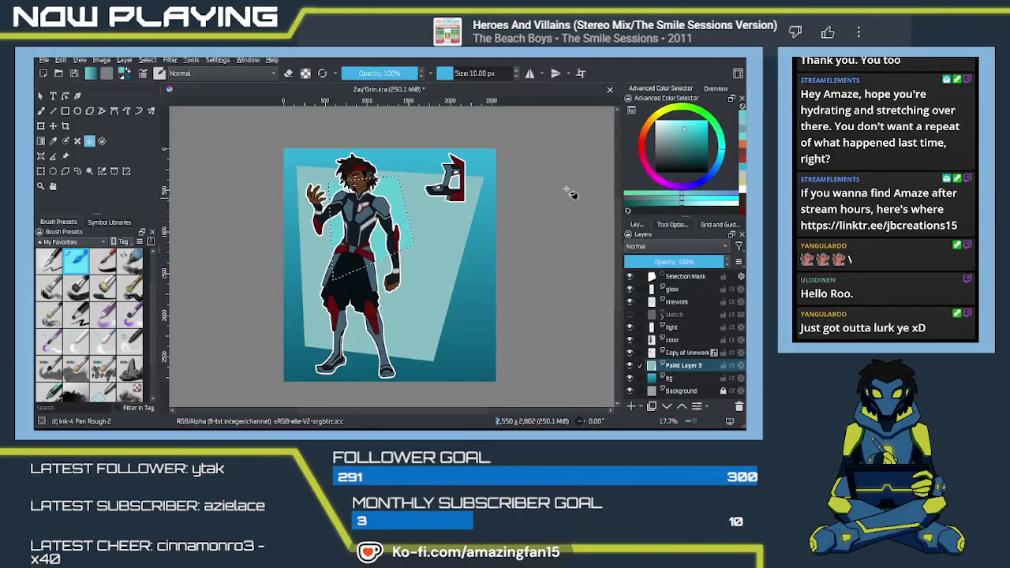
left_click(412, 226, "ctrl")
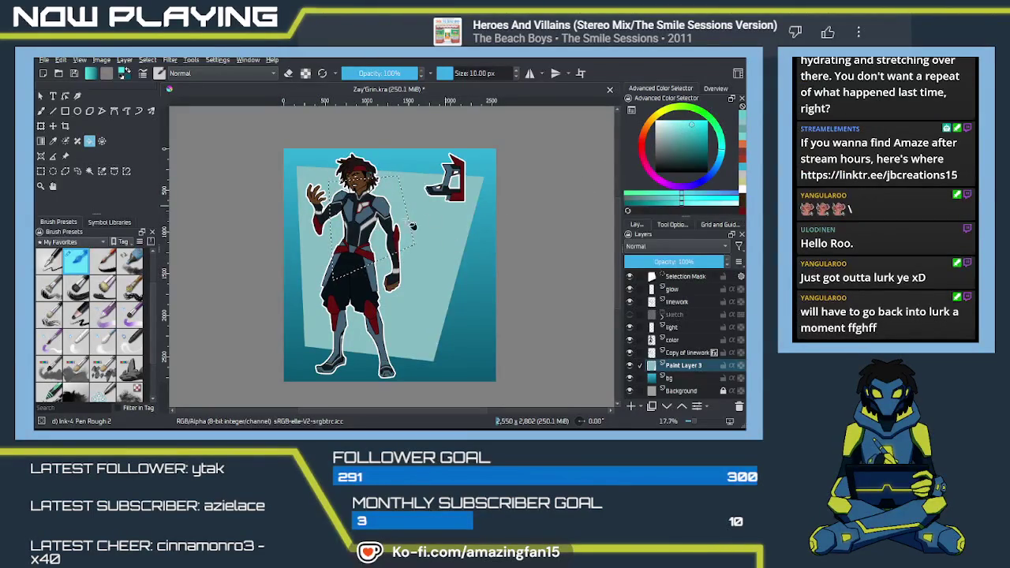
- Frame the head and torso, then delete the cyan fill while keeping the selection
scroll(412, 227, "up", 1)
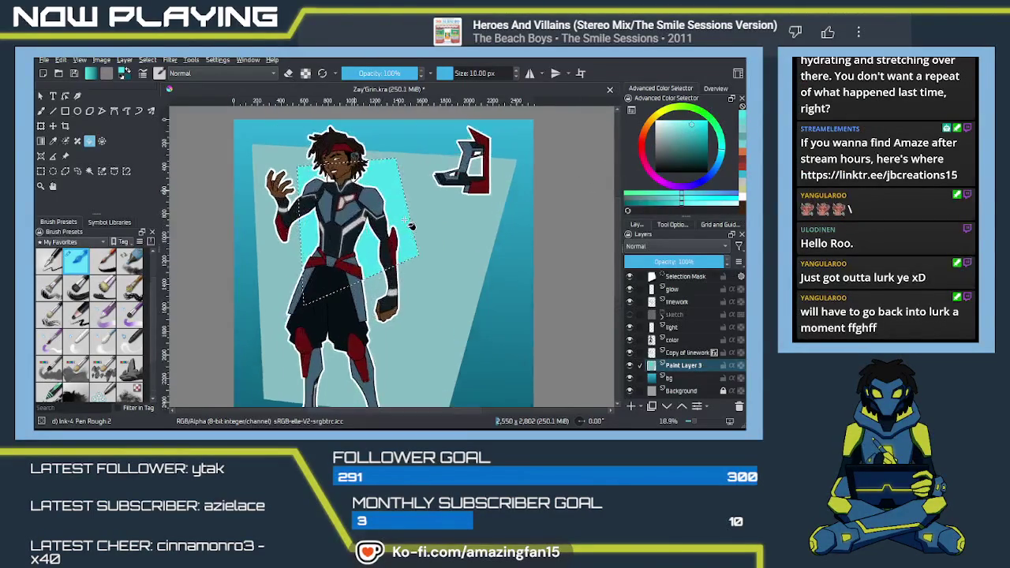
scroll(411, 227, "up", 2)
scroll(411, 226, "up", 1)
scroll(418, 221, "up", 2)
scroll(450, 181, "up", 1)
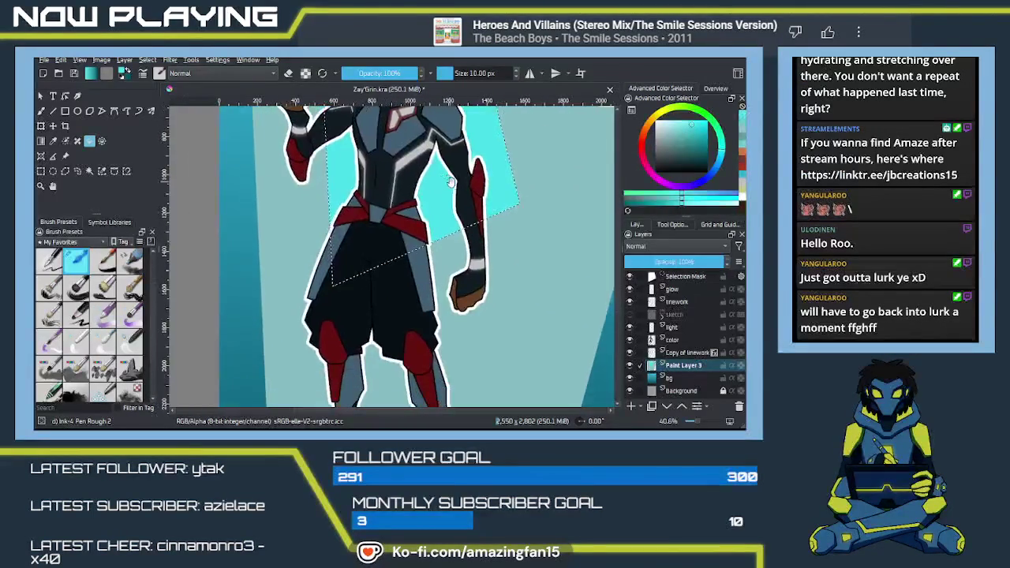
left_click_drag(450, 181, 361, 278)
left_click_drag(367, 288, 392, 278)
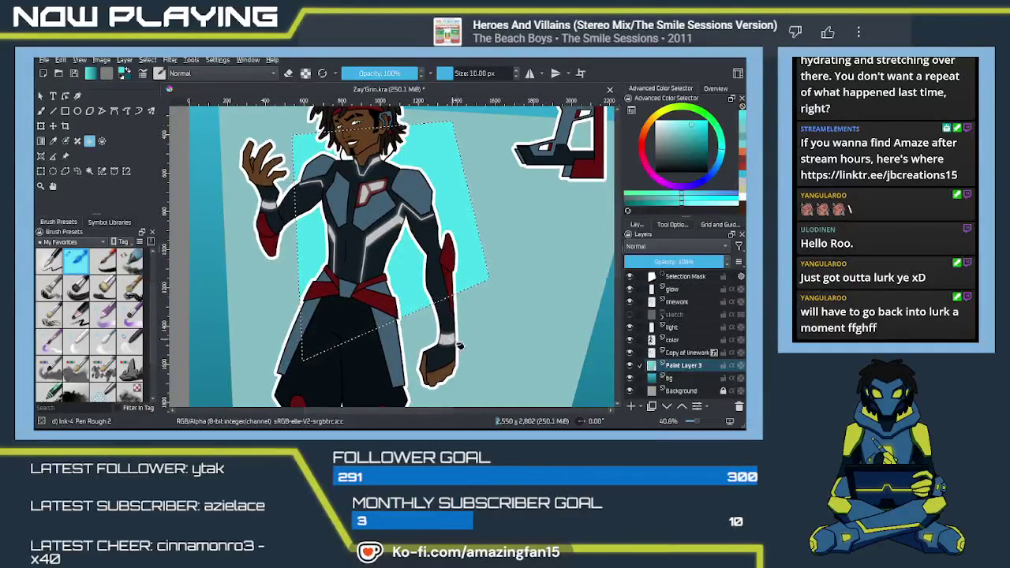
scroll(452, 331, "down", 1)
key("ctrl+shift+a")
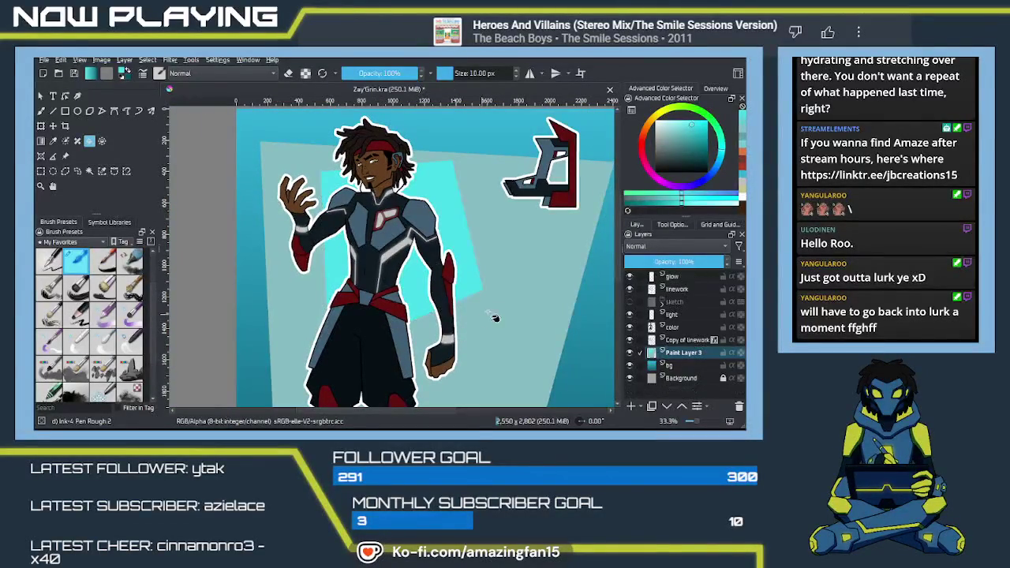
key("ctrl+z")
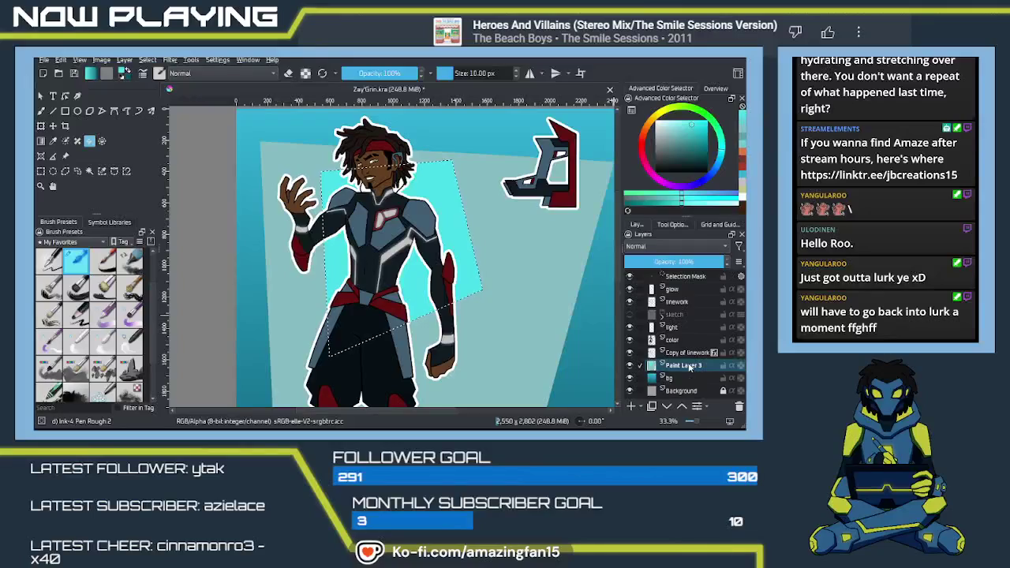
key("Delete")
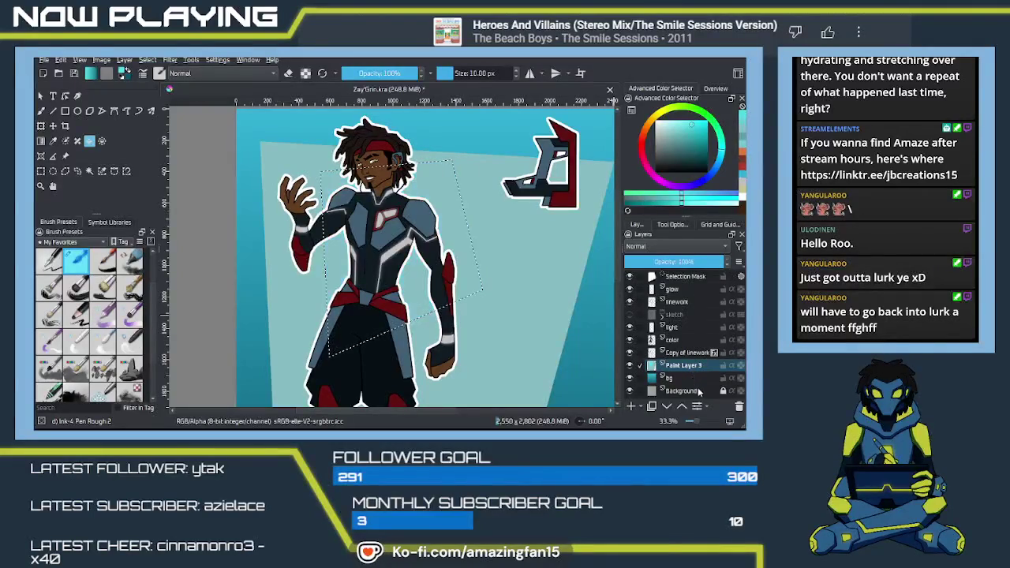
- Add Paint Layer 4 and paste the cut cyan rectangle onto it
left_click(630, 405)
left_click(386, 278)
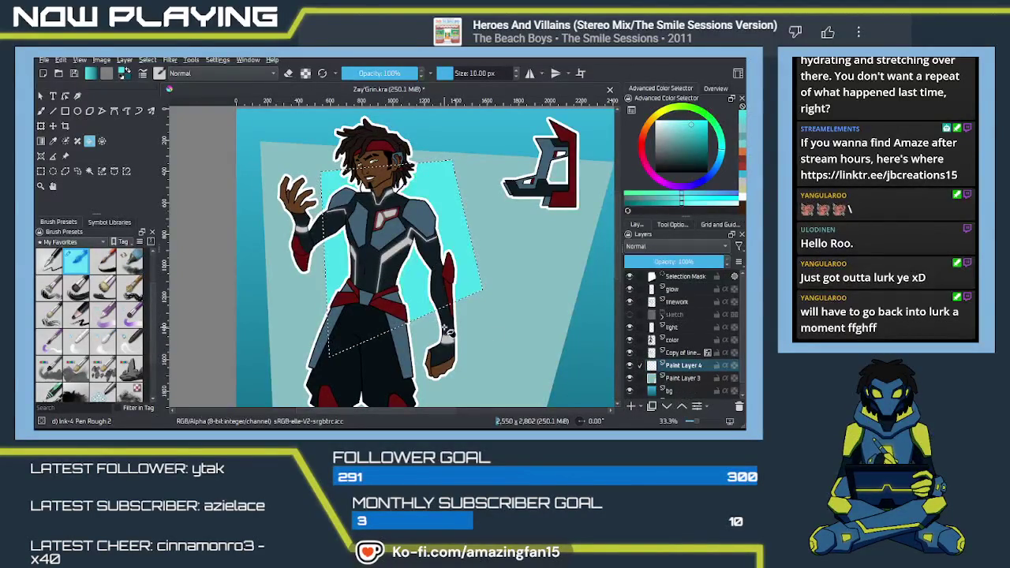
key("ctrl+shift+a")
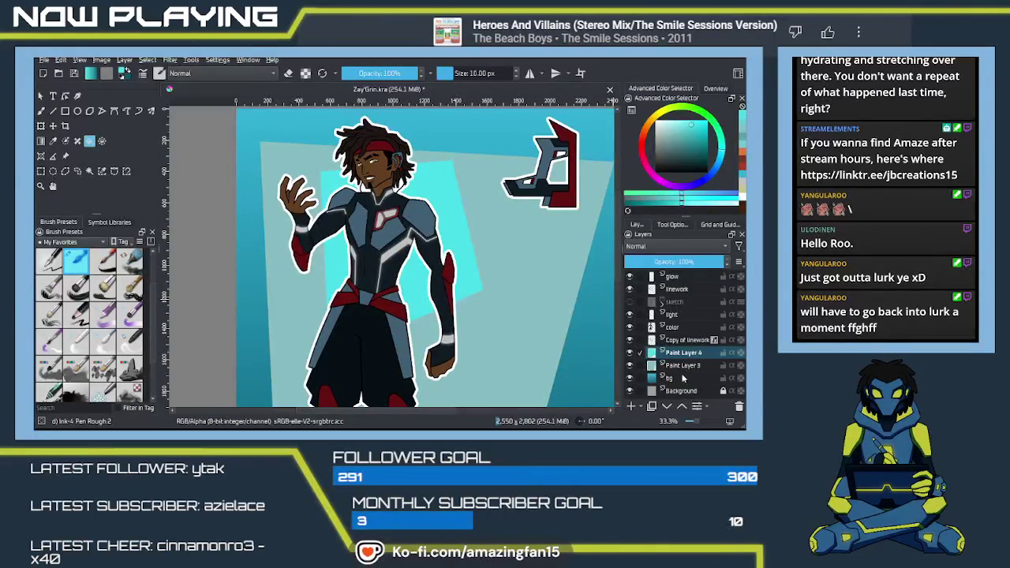
left_click(683, 366)
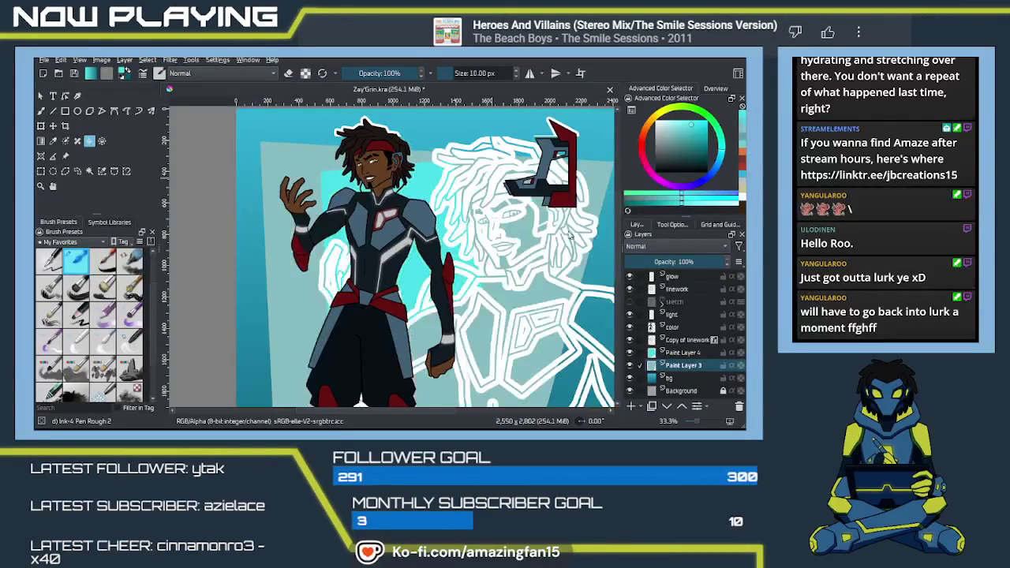
key("ctrl+v")
- Switch among Paint Layer 3, Copy of linework and Paint Layer 4, then undo the last change
left_click(719, 367)
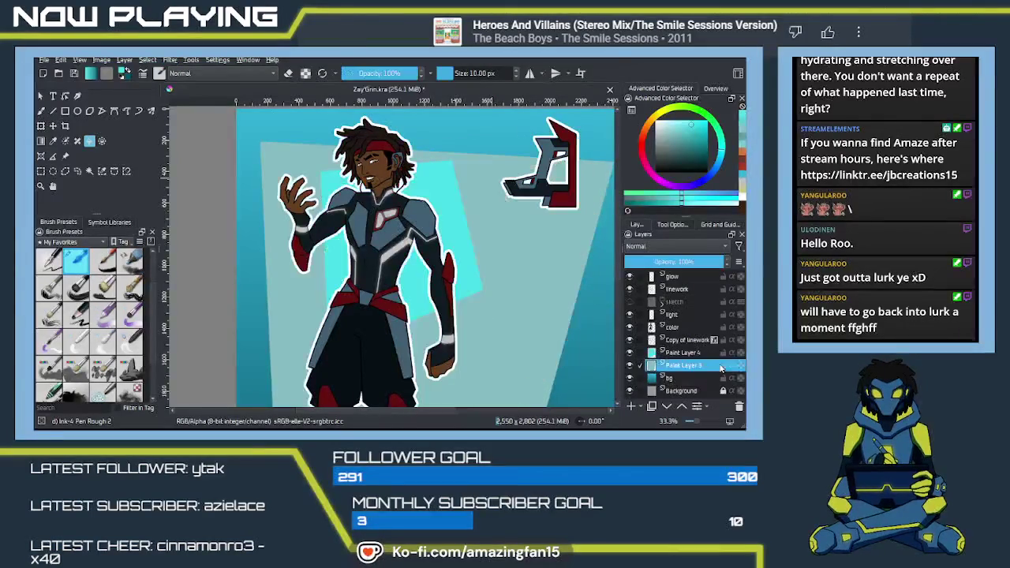
left_click(684, 340)
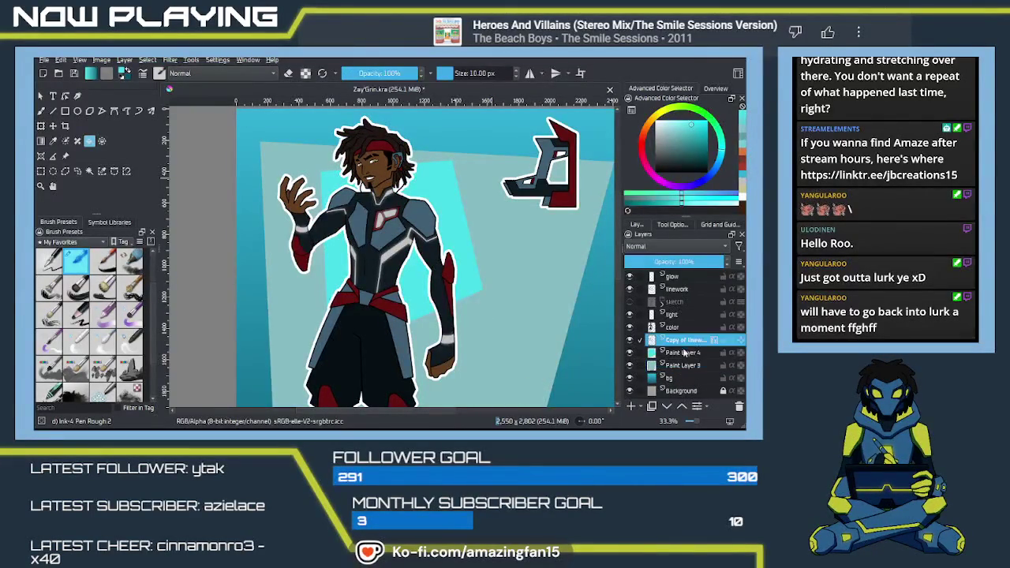
left_click(683, 354)
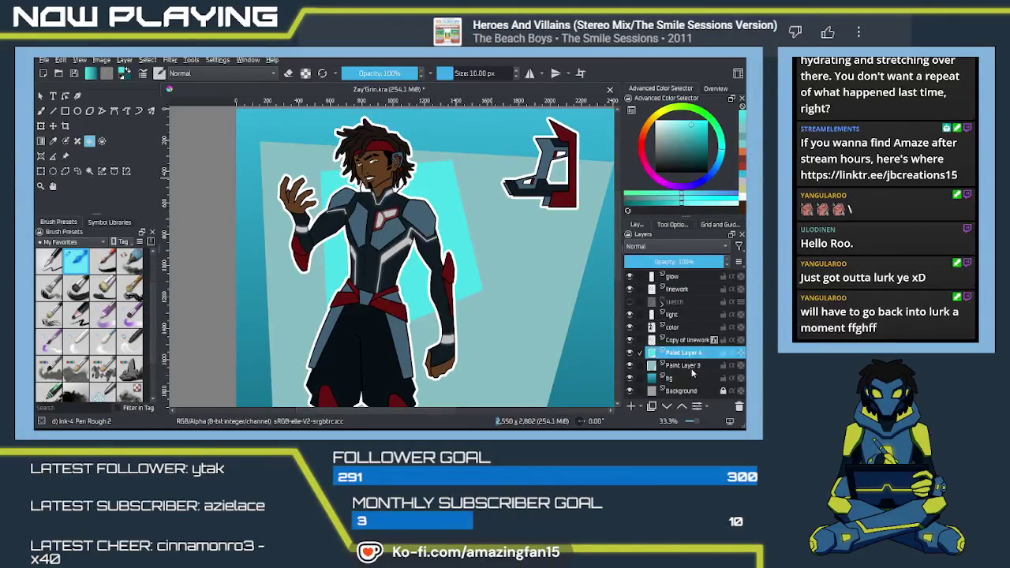
left_click(683, 366)
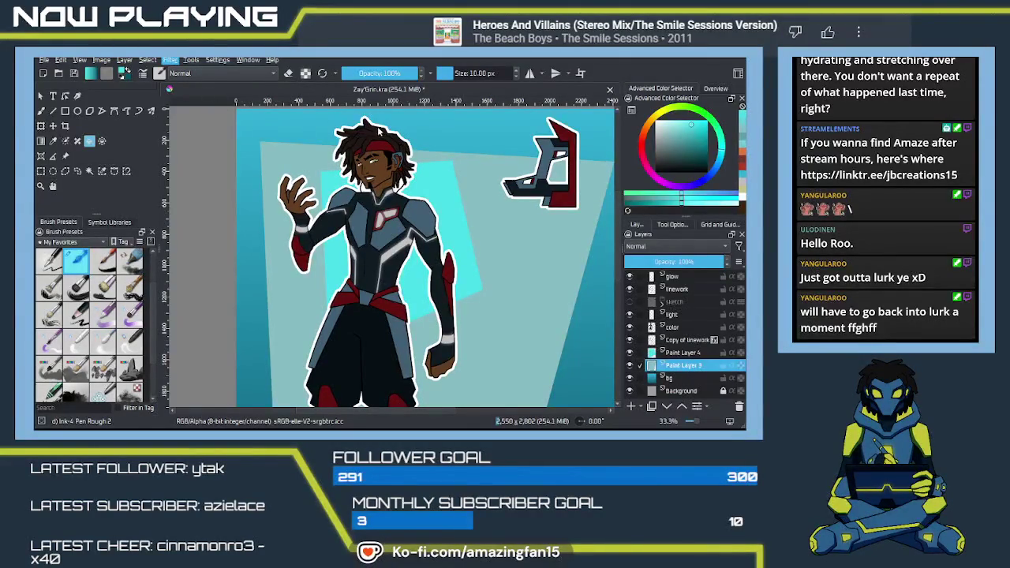
key("ctrl+z")
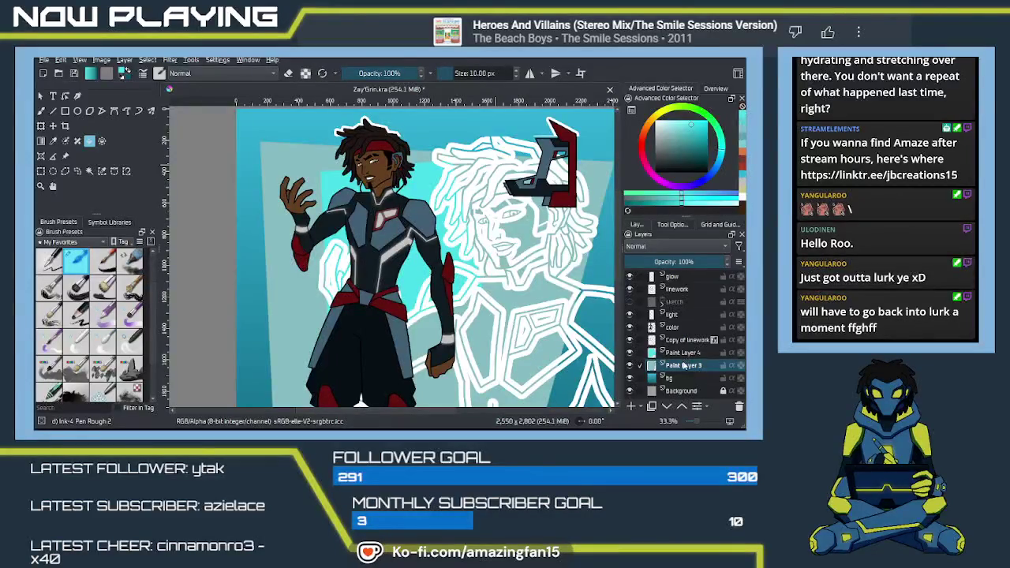
- Inspect the figure up close, then switch to Paint Layer 4 and Copy of linework
left_click(683, 366)
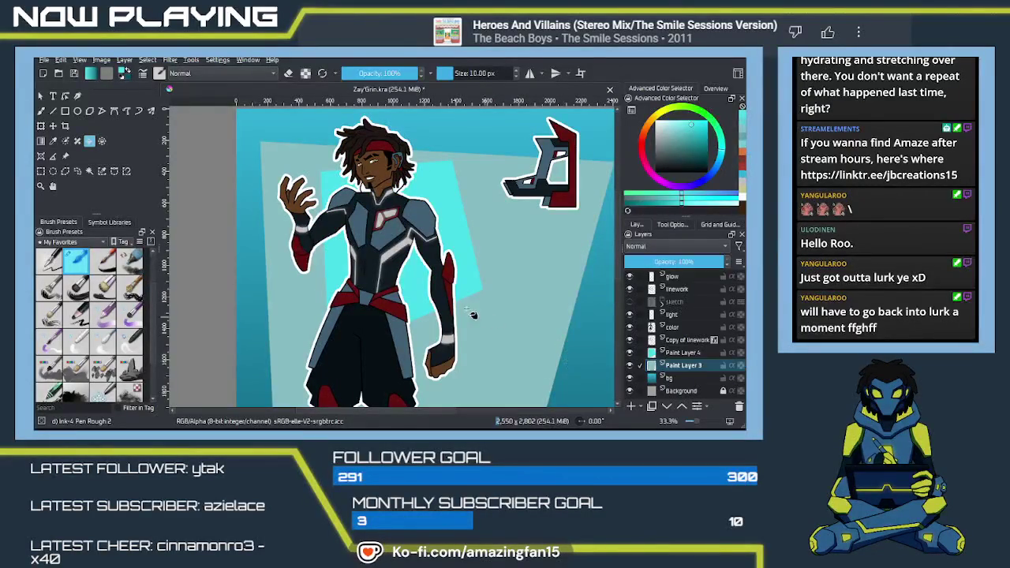
scroll(476, 241, "up", 5)
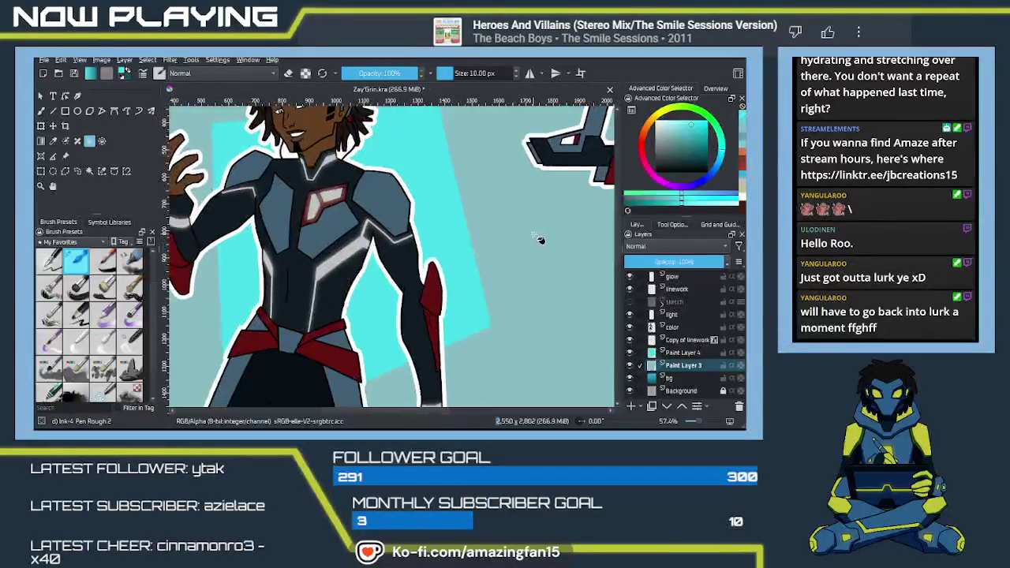
left_click_drag(530, 236, 543, 271)
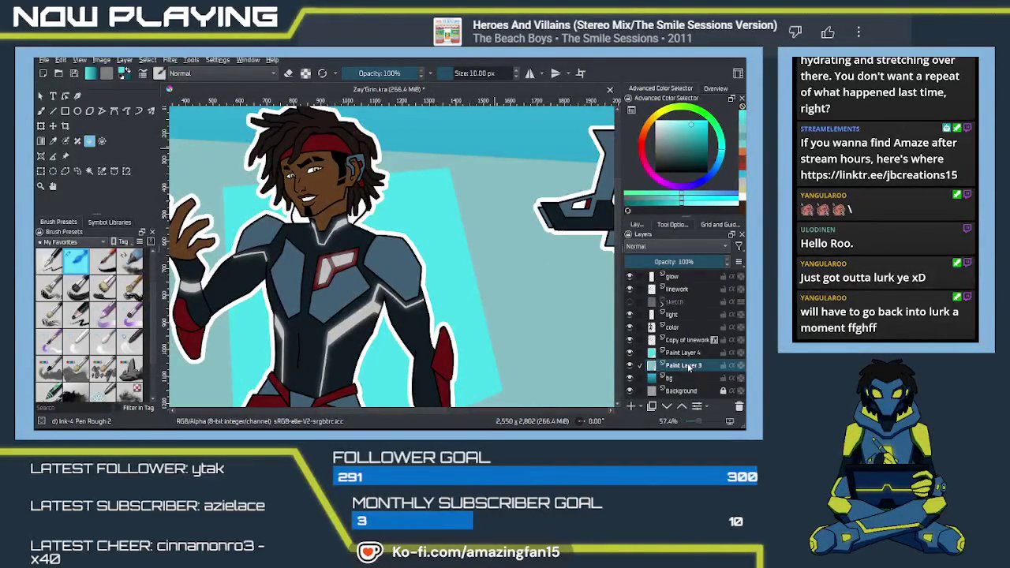
scroll(557, 318, "down", 4)
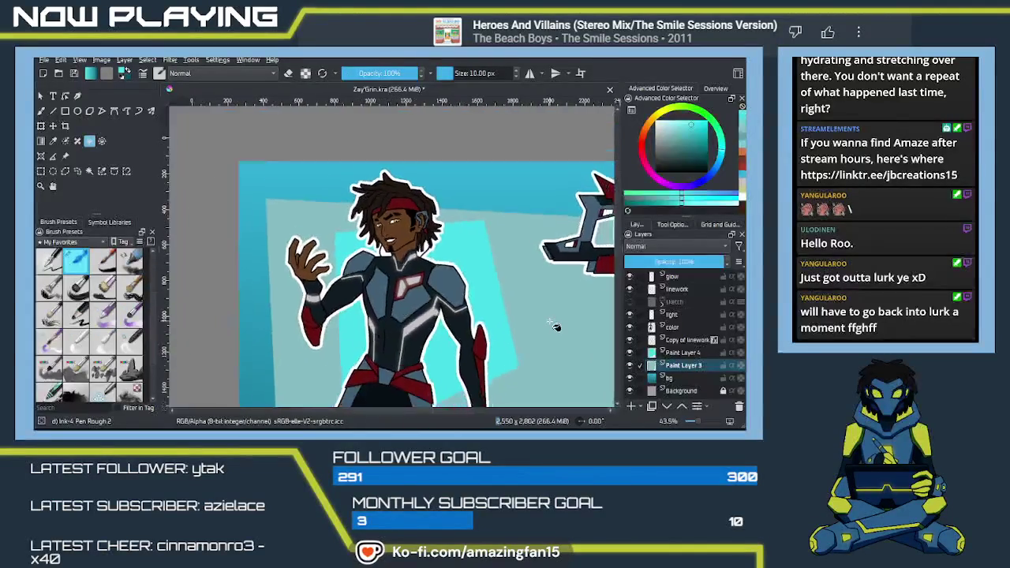
mouse_move(557, 318)
left_mouse_down()
mouse_move(490, 236)
mouse_move(491, 254)
left_mouse_up()
left_click(683, 353)
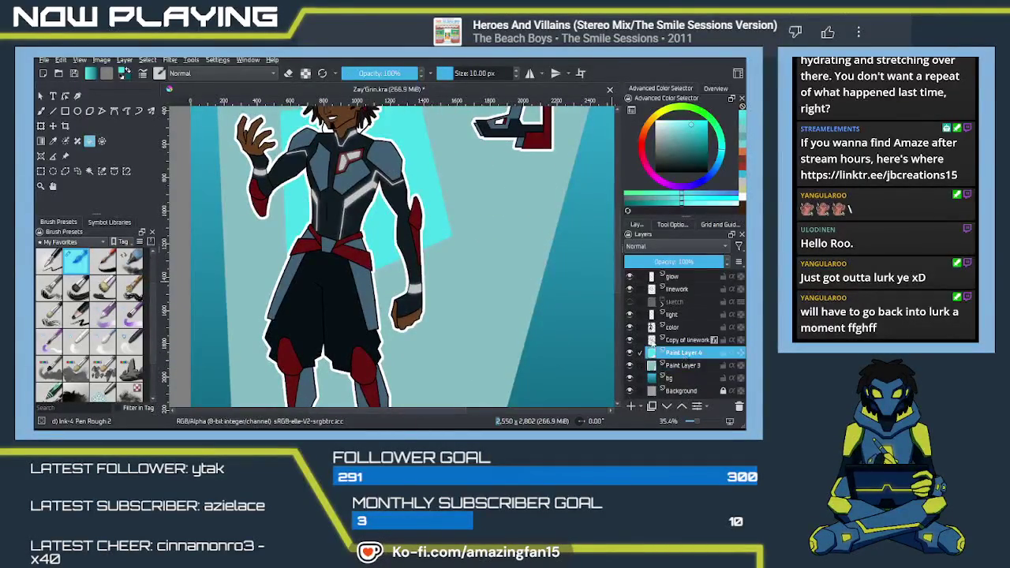
left_click_drag(438, 215, 450, 286)
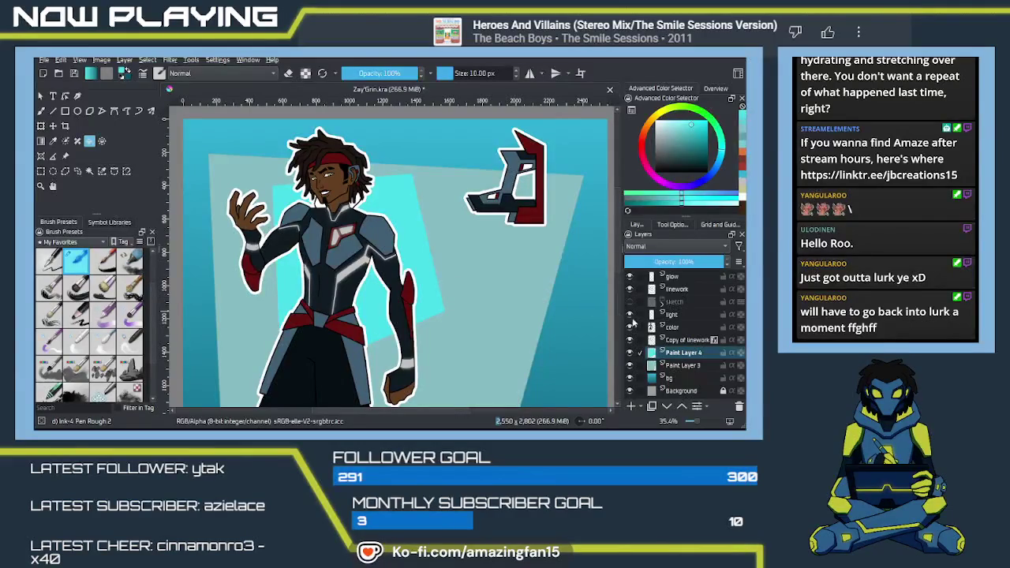
left_click(679, 341)
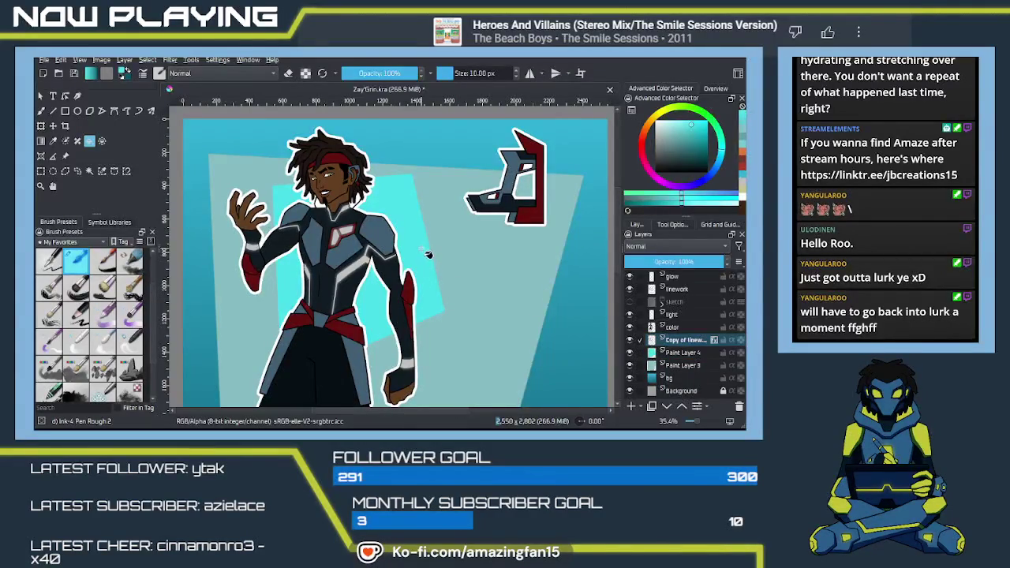
key("p")
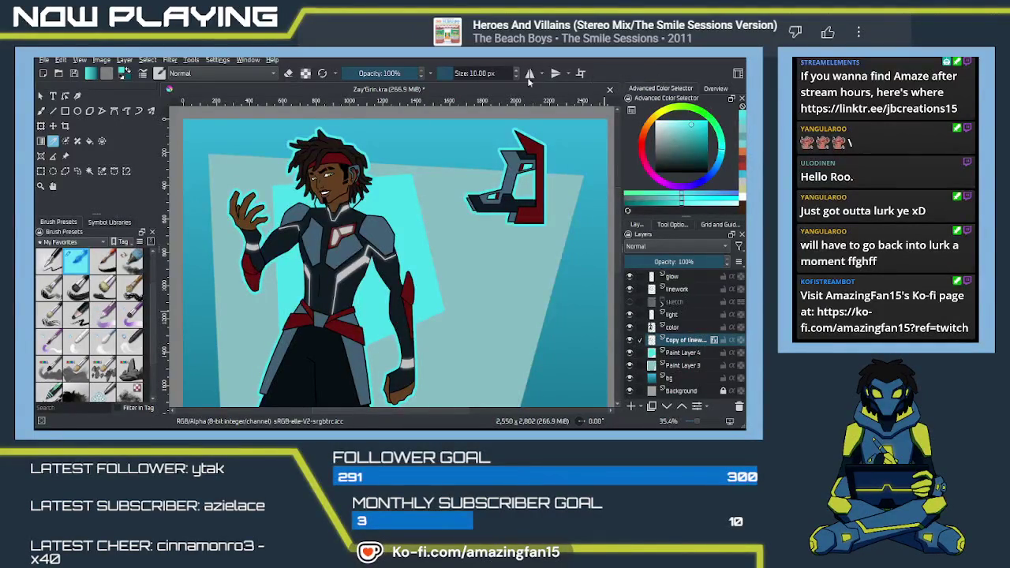
scroll(484, 243, "down", 1)
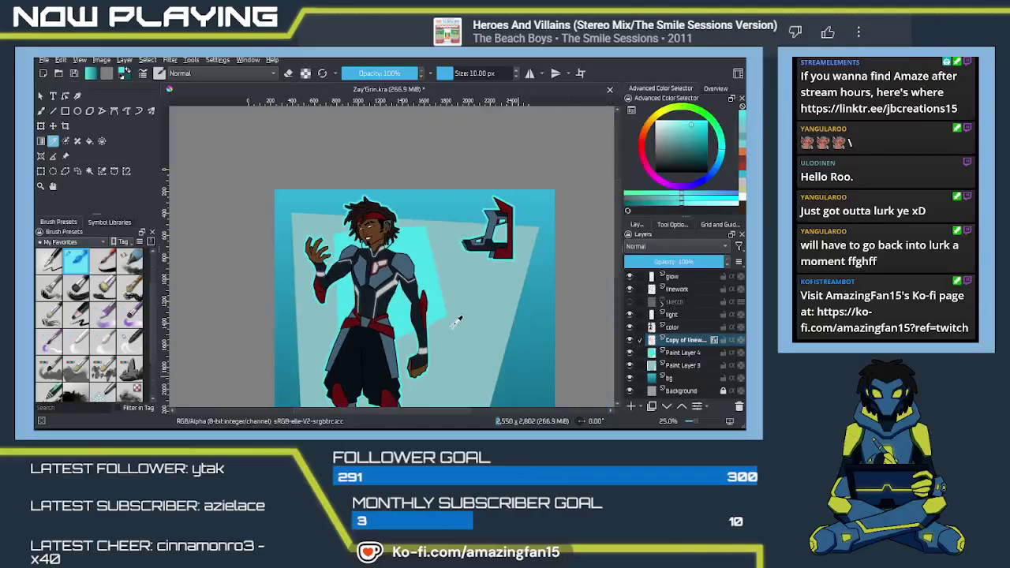
scroll(483, 243, "down", 1)
scroll(483, 243, "down", 1)
left_click_drag(484, 243, 451, 256)
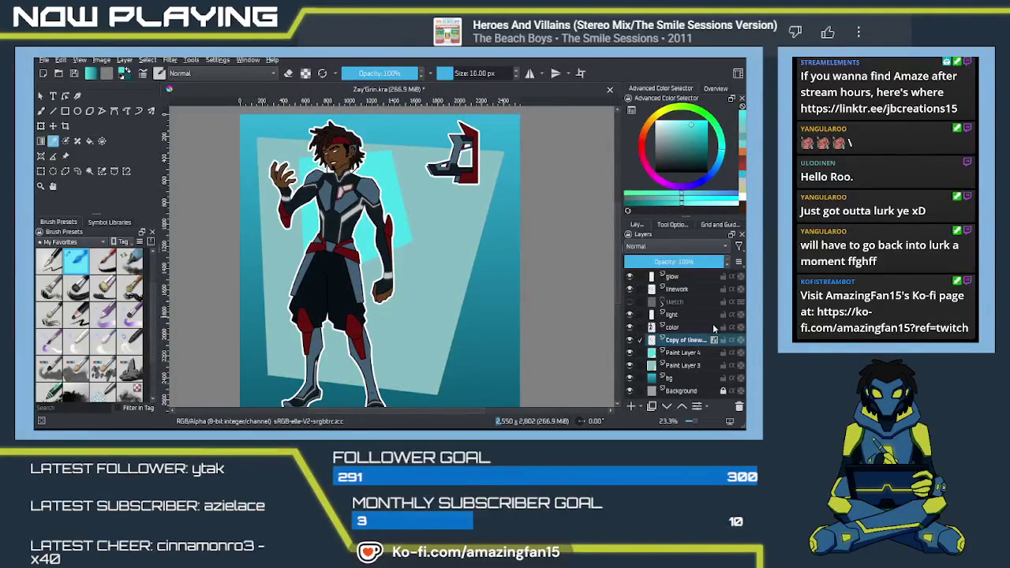
- On the linework layer, choose light cyan and the freehand brush
left_click(677, 288)
left_click_drag(475, 348, 466, 318)
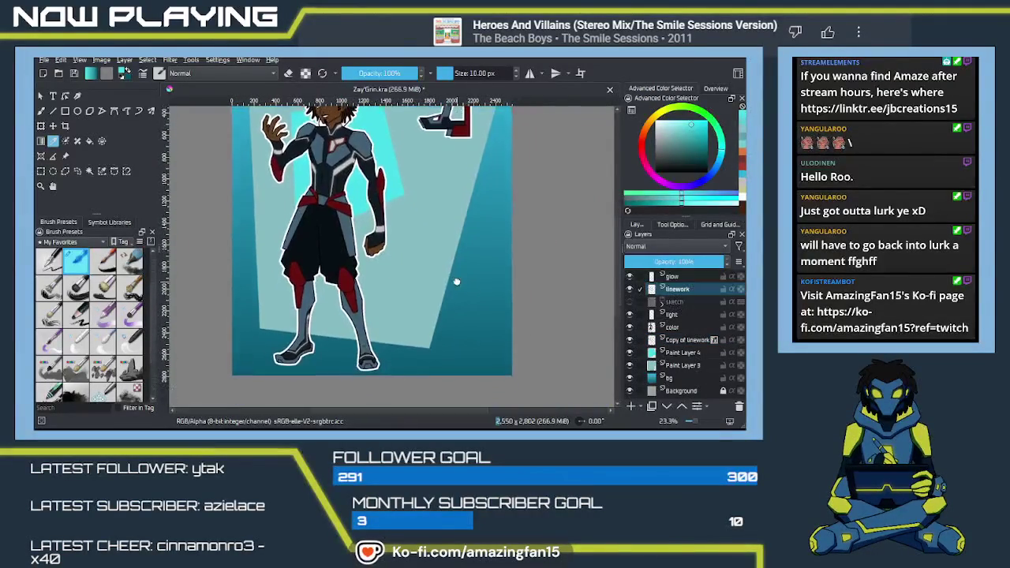
left_click(466, 318, "ctrl")
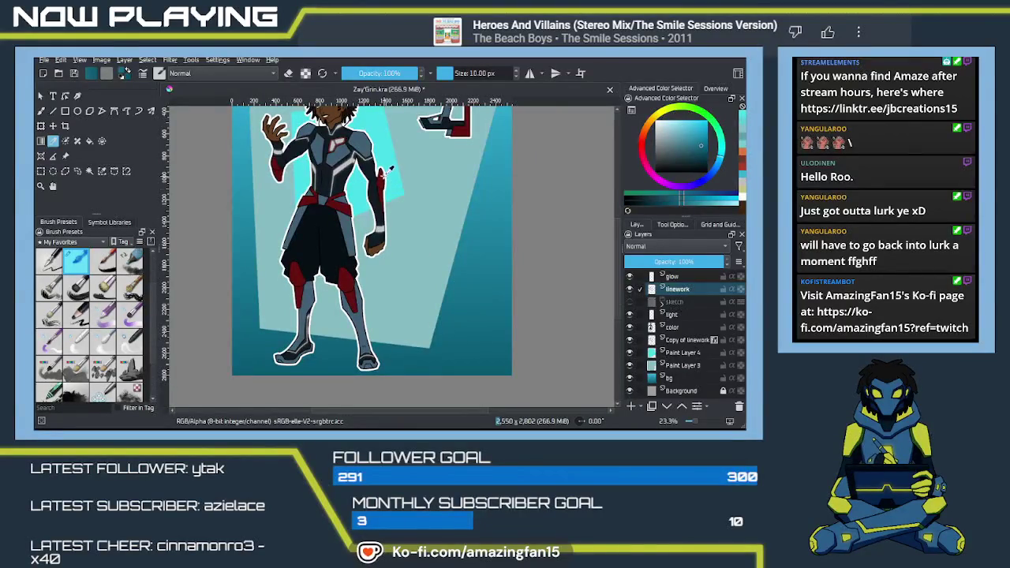
left_click(413, 196, "ctrl")
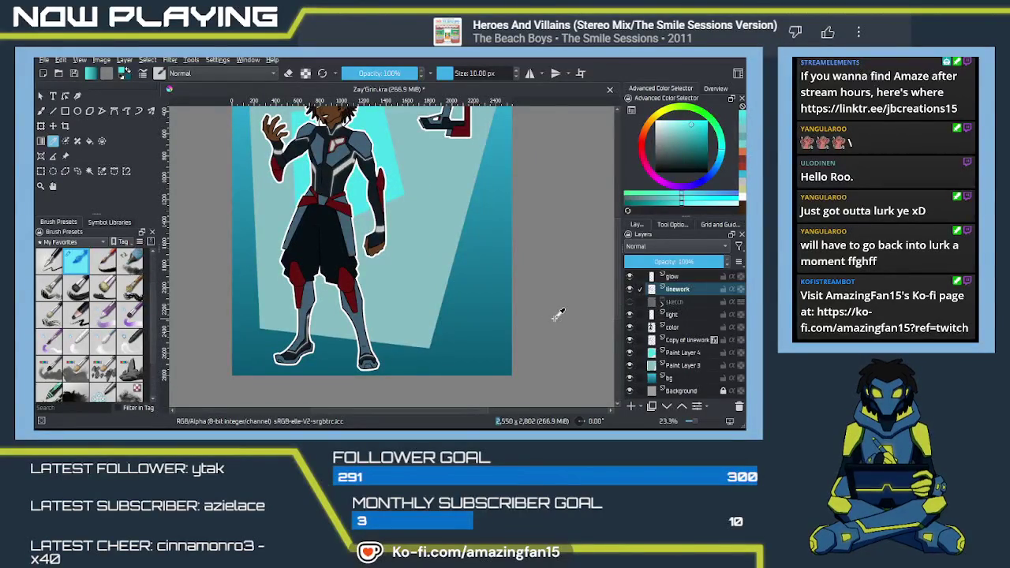
key("b")
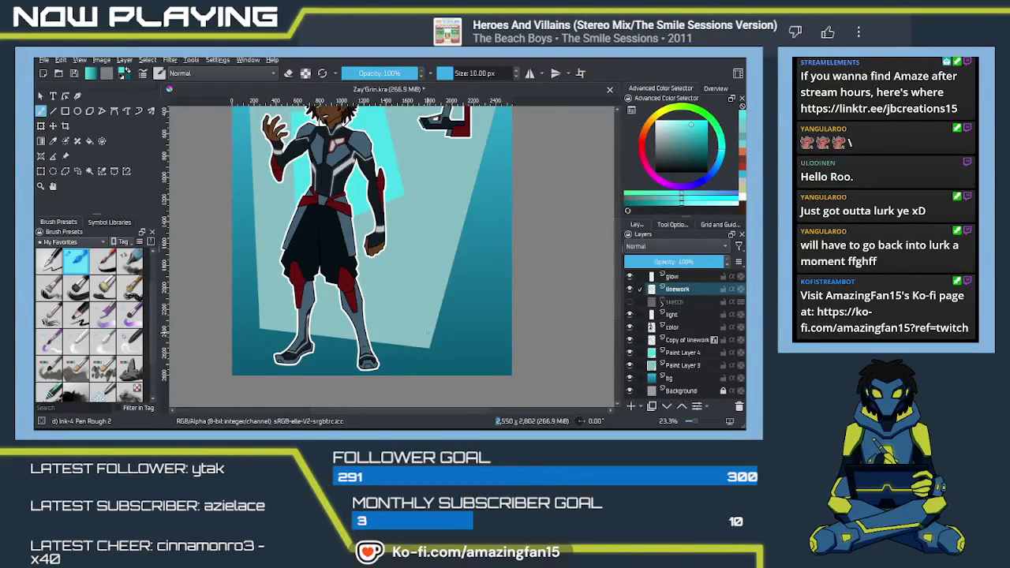
- Hand-letter an underlined signature in the bottom-right corner
key("plus")
scroll(453, 334, "up", 2)
scroll(462, 320, "up", 2)
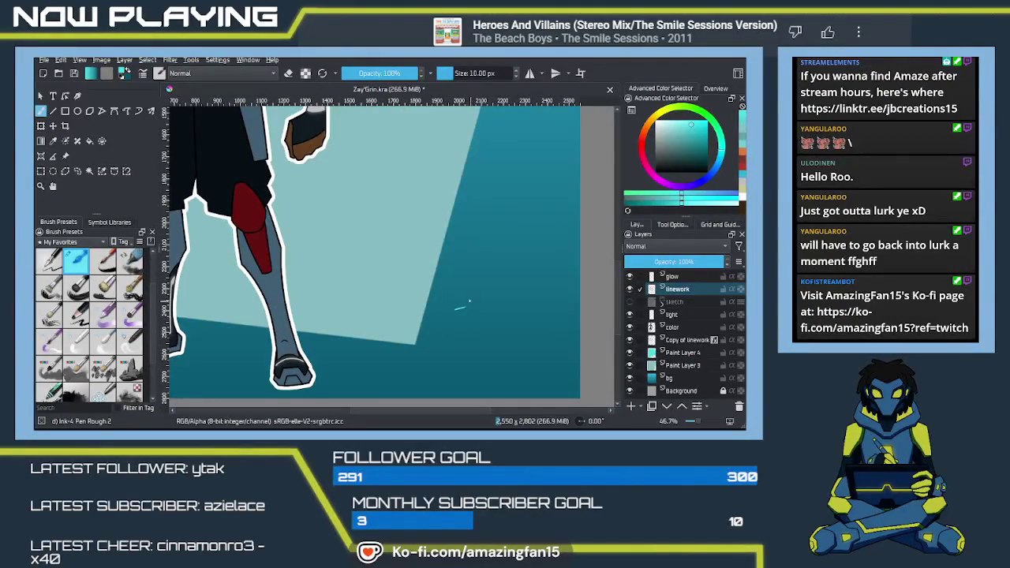
mouse_move(483, 298)
left_mouse_down()
mouse_move(474, 327)
mouse_move(484, 320)
mouse_move(474, 326)
mouse_move(490, 344)
left_mouse_up()
left_click(498, 304)
mouse_move(517, 287)
left_mouse_down()
mouse_move(475, 349)
mouse_move(548, 310)
left_mouse_up()
left_click_drag(442, 350, 549, 314)
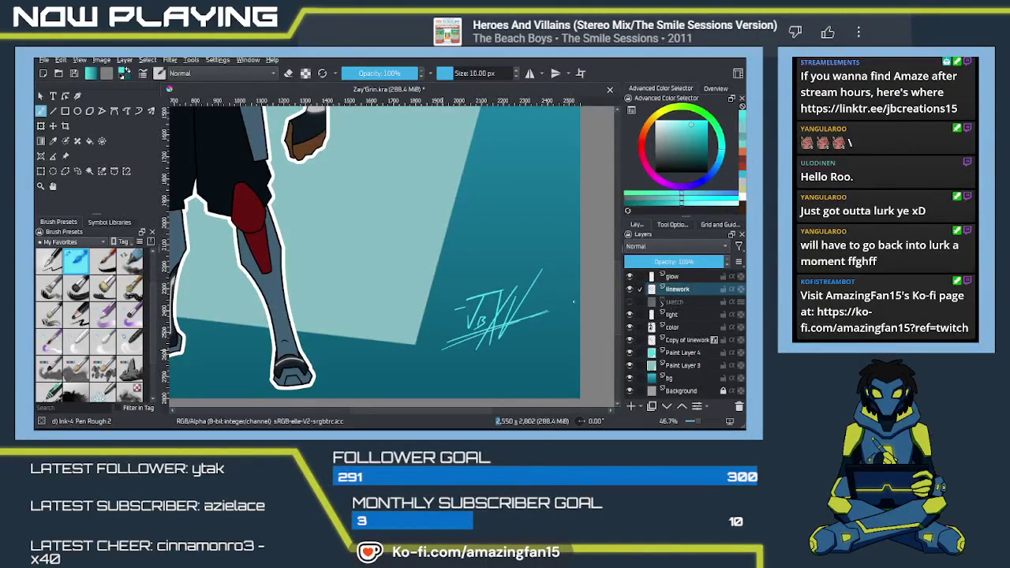
- Zoom out to the whole illustration and save the file
scroll(456, 361, "down", 1)
scroll(456, 361, "down", 2)
scroll(442, 332, "down", 2)
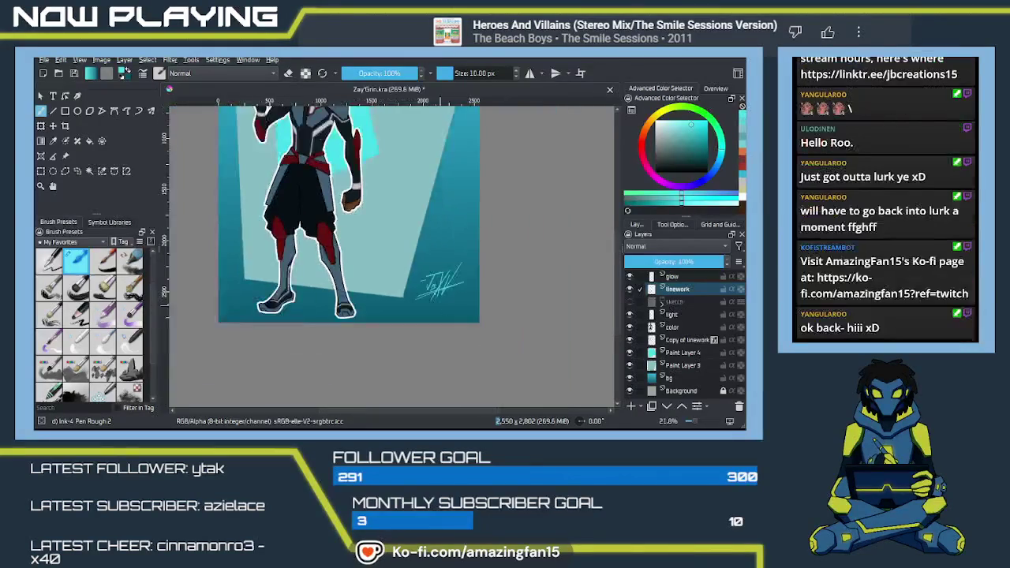
left_click_drag(424, 304, 423, 296)
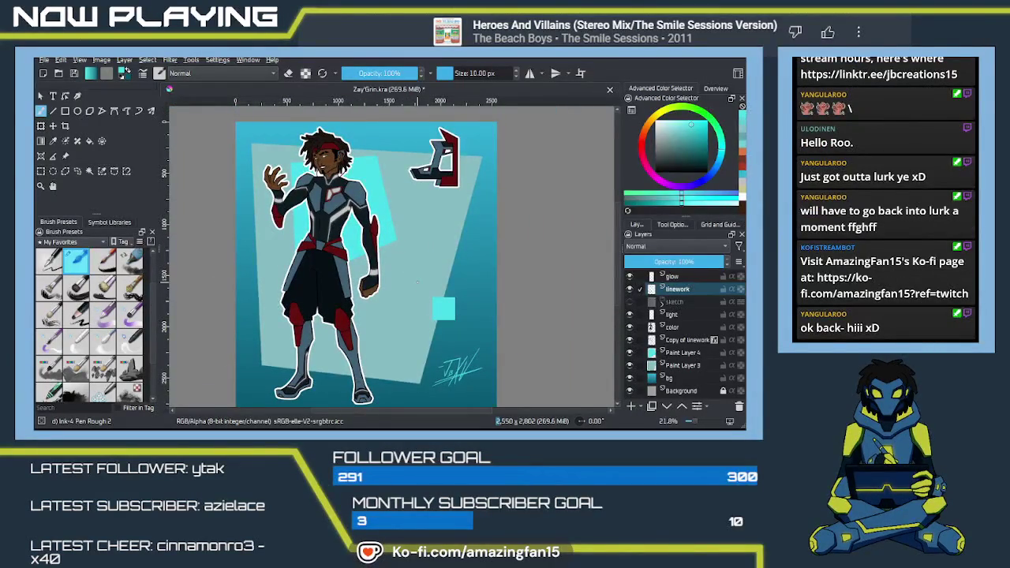
key("ctrl+s")
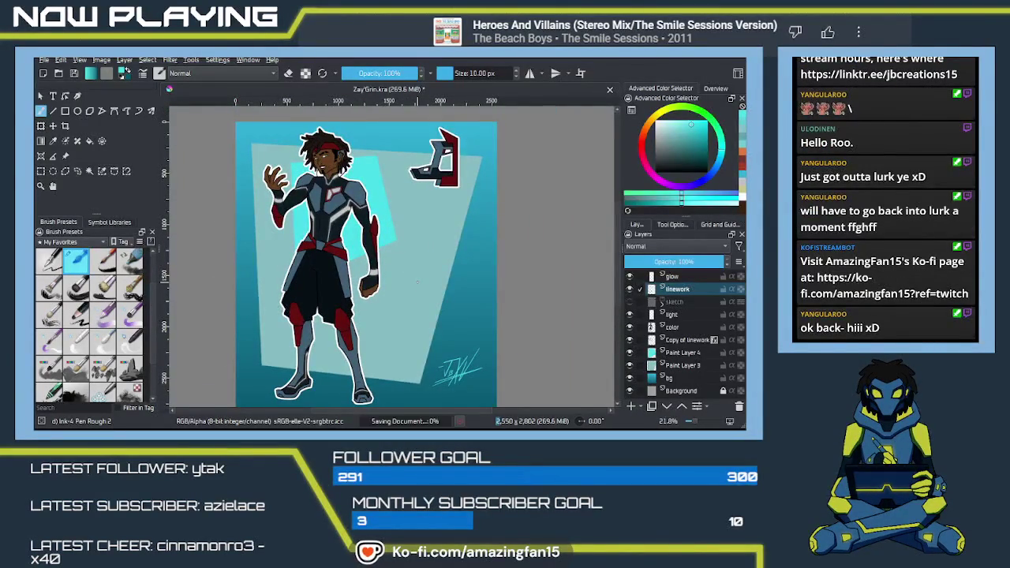